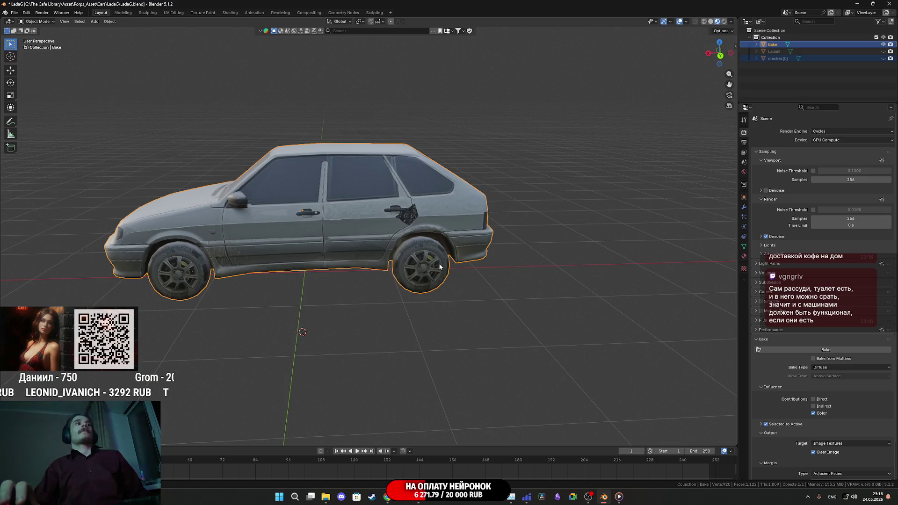
Select meshes[0] and the Bake car with Bake active, and switch to the UV Editing workspace
{"action": "left_click", "coordinate": [443, 223], "text": "shift"}
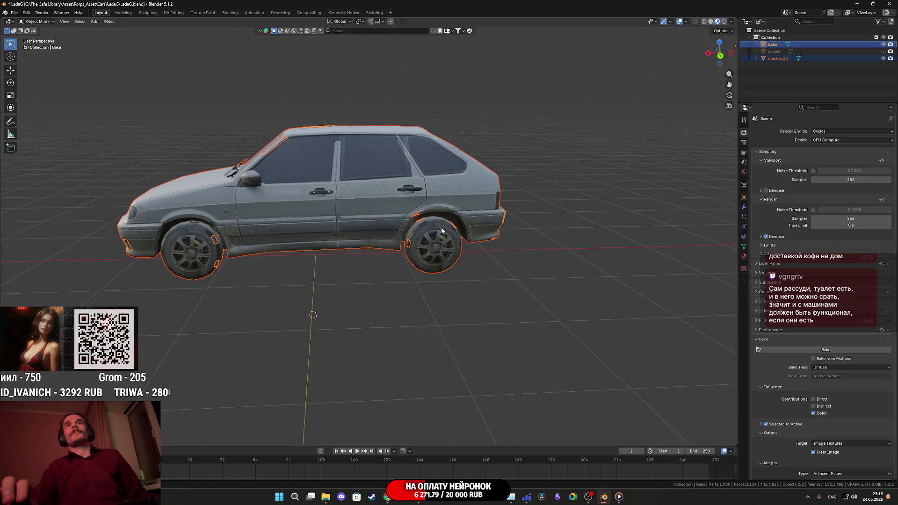
{"action": "left_click_drag", "start_coordinate": [474, 233], "coordinate": [482, 224]}
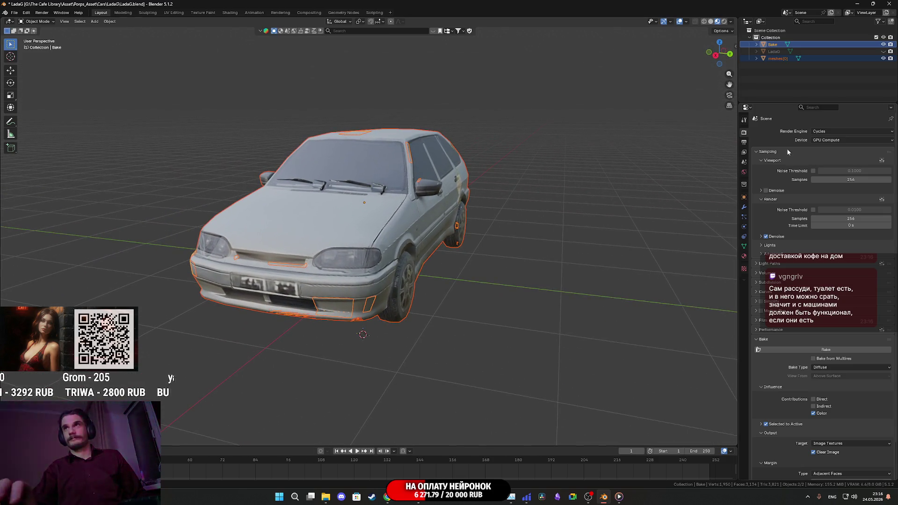
{"action": "left_click", "coordinate": [790, 59]}
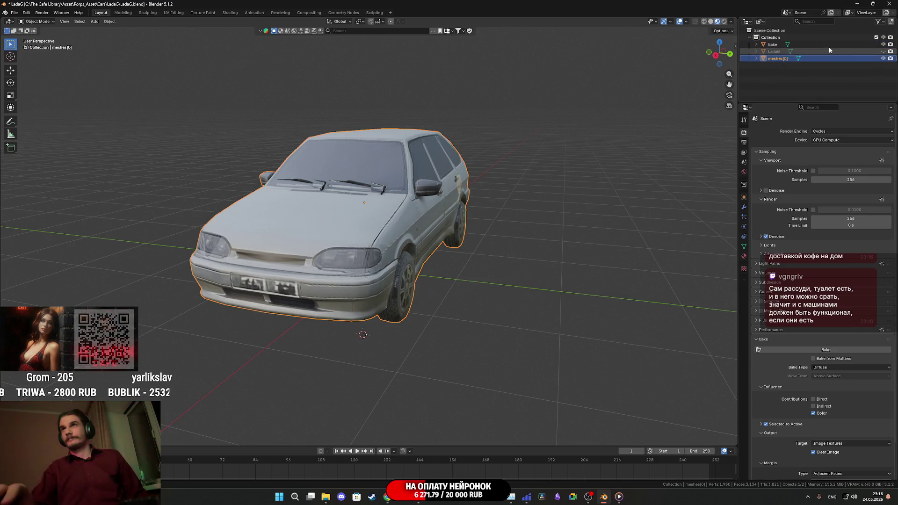
{"action": "left_click", "coordinate": [787, 45]}
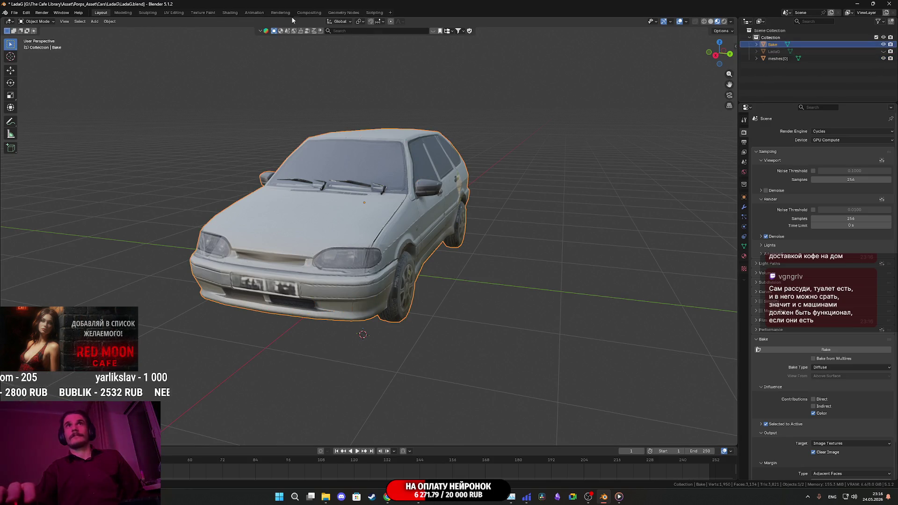
{"action": "left_click", "coordinate": [184, 12]}
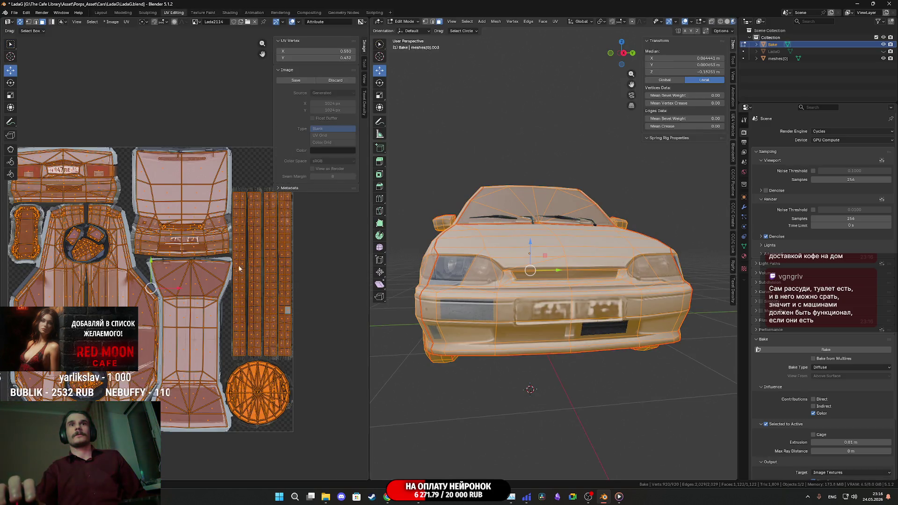
Reselect meshes[0] with the Bake mesh active and re-enter Edit Mode on it
{"action": "left_click_drag", "start_coordinate": [239, 269], "coordinate": [173, 238]}
{"action": "left_click_drag", "start_coordinate": [514, 281], "coordinate": [551, 289]}
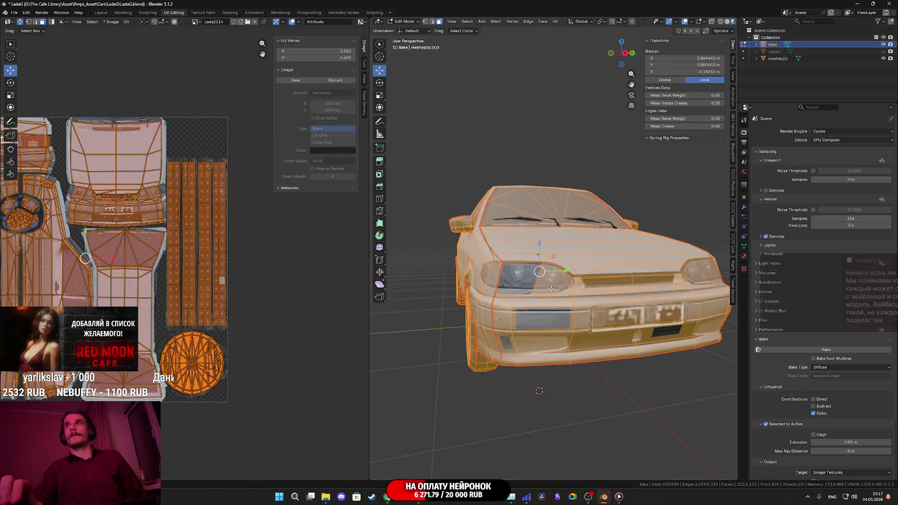
{"action": "key", "text": "Tab"}
{"action": "left_click", "coordinate": [795, 58]}
{"action": "left_click", "coordinate": [798, 45]}
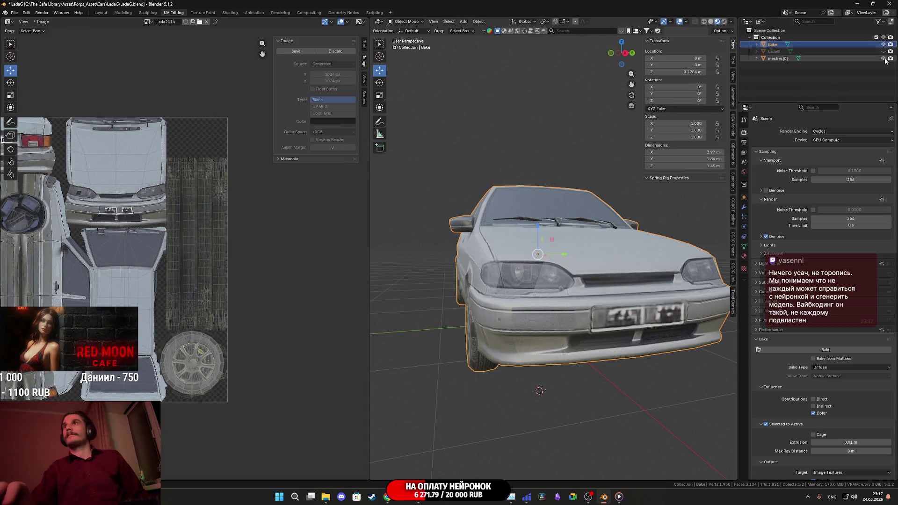
{"action": "key", "text": "Tab"}
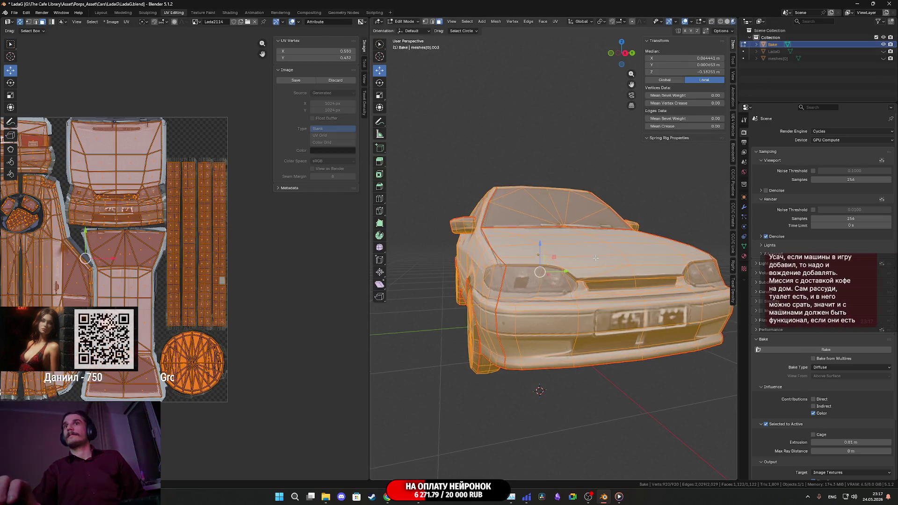
{"action": "left_click_drag", "start_coordinate": [538, 253], "coordinate": [617, 257]}
Select and hide the front wheel, then move its UV island to X 1.876
{"action": "left_click", "coordinate": [624, 323]}
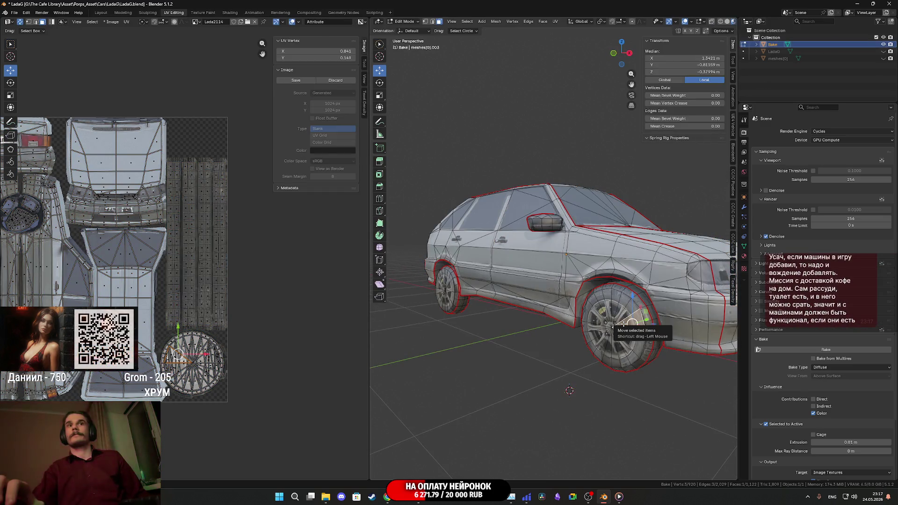
{"action": "key", "text": "l"}
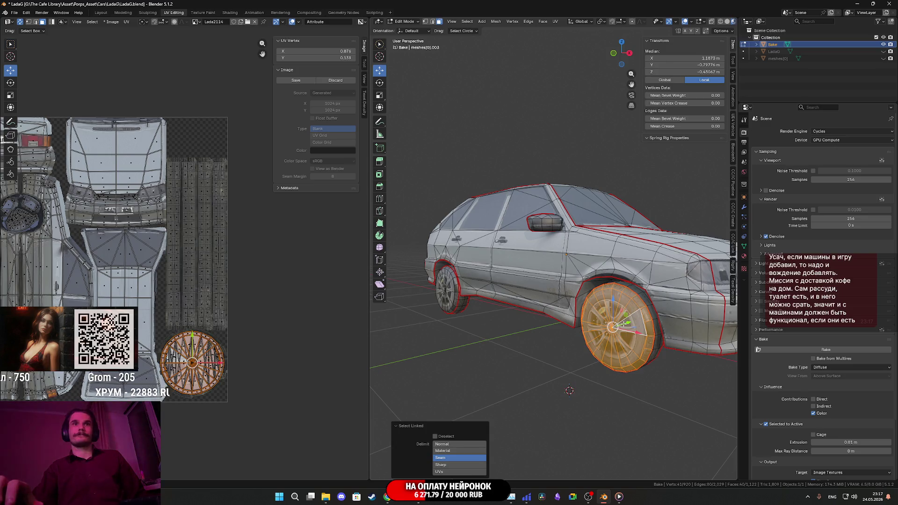
{"action": "key", "text": "h"}
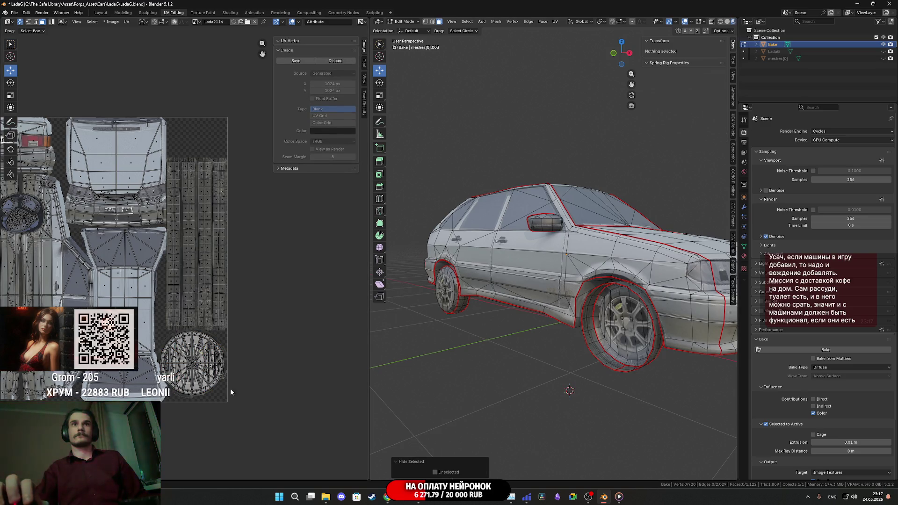
{"action": "left_click_drag", "start_coordinate": [219, 378], "coordinate": [184, 353]}
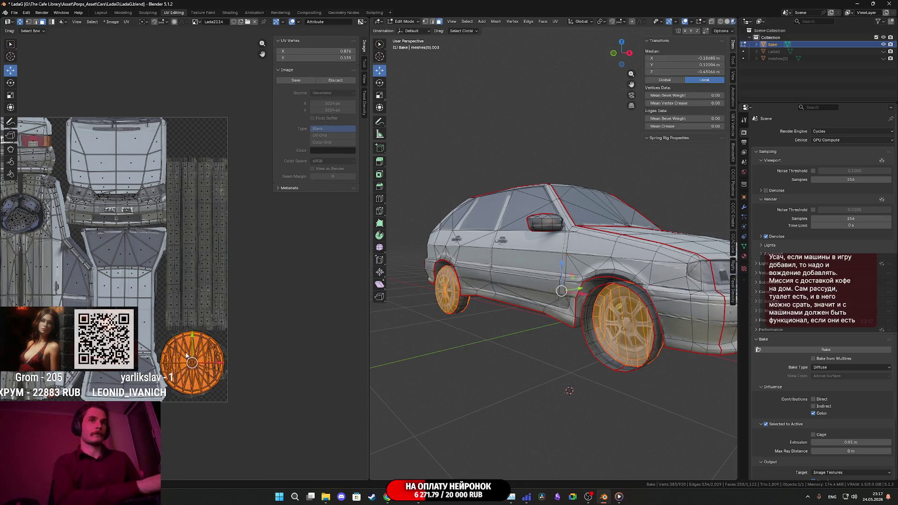
{"action": "left_click", "coordinate": [311, 52]}
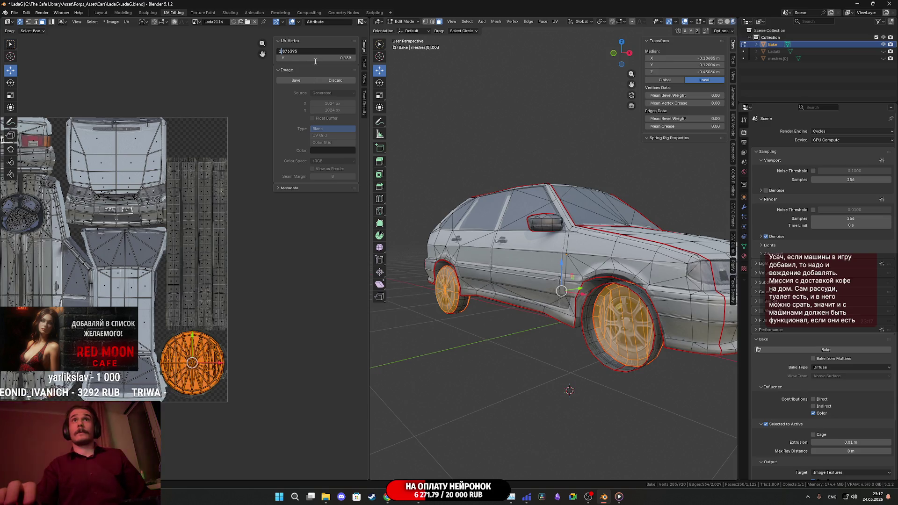
{"action": "key", "text": "Return"}
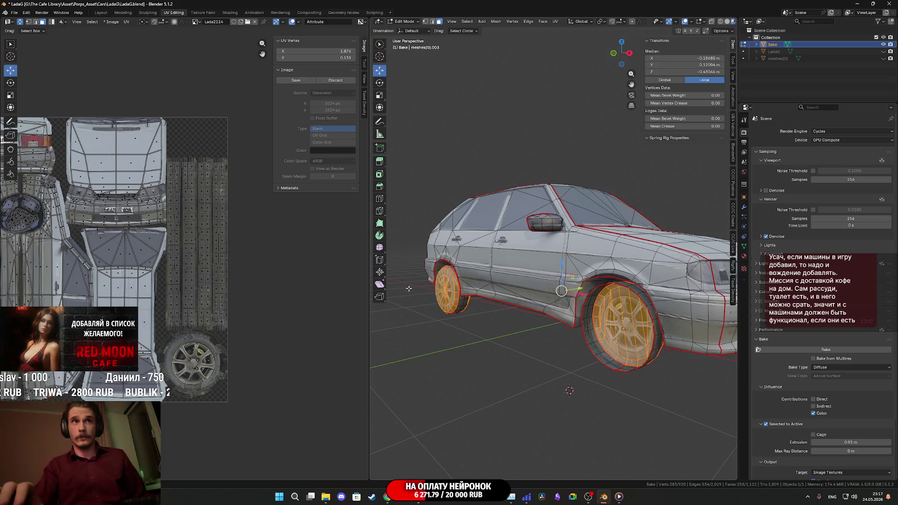
Check the UV layout, reveal the hidden wheel geometry, and return to Object Mode
{"action": "scroll", "coordinate": [173, 318], "scroll_direction": "up", "scroll_amount": 8}
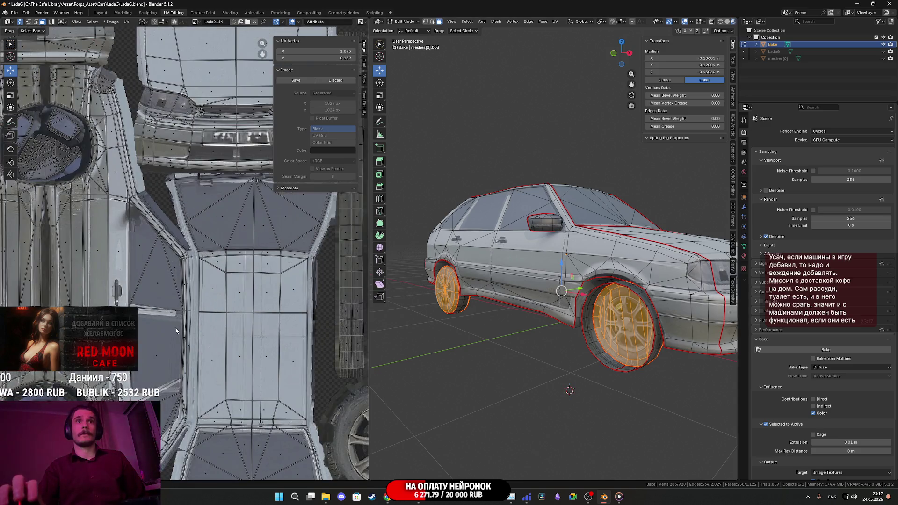
{"action": "scroll", "coordinate": [234, 328], "scroll_direction": "up", "scroll_amount": 10}
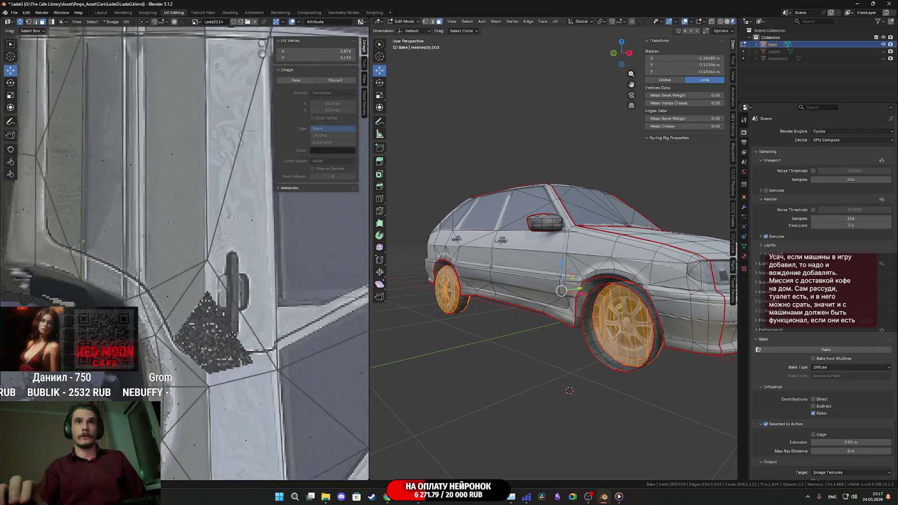
{"action": "left_click", "coordinate": [219, 314]}
{"action": "scroll", "coordinate": [222, 317], "scroll_direction": "down", "scroll_amount": 10}
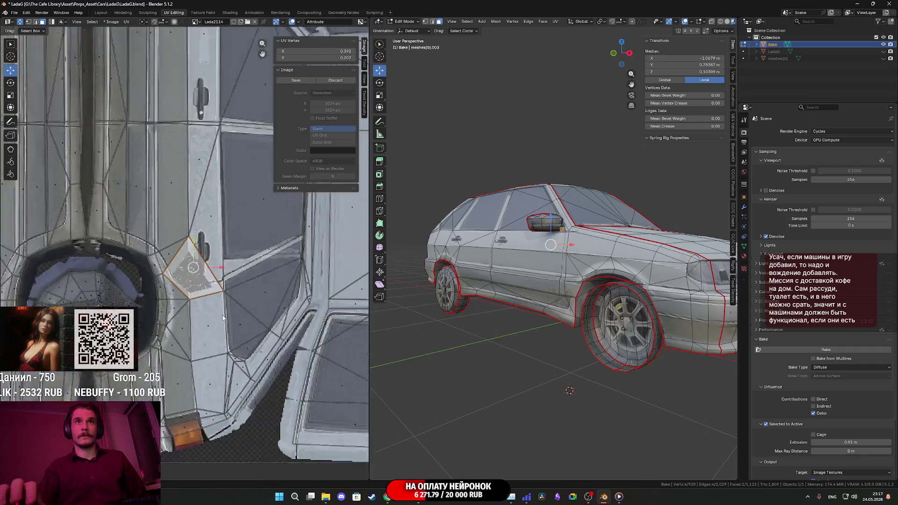
{"action": "scroll", "coordinate": [223, 318], "scroll_direction": "up", "scroll_amount": 6}
{"action": "scroll", "coordinate": [218, 299], "scroll_direction": "down", "scroll_amount": 7}
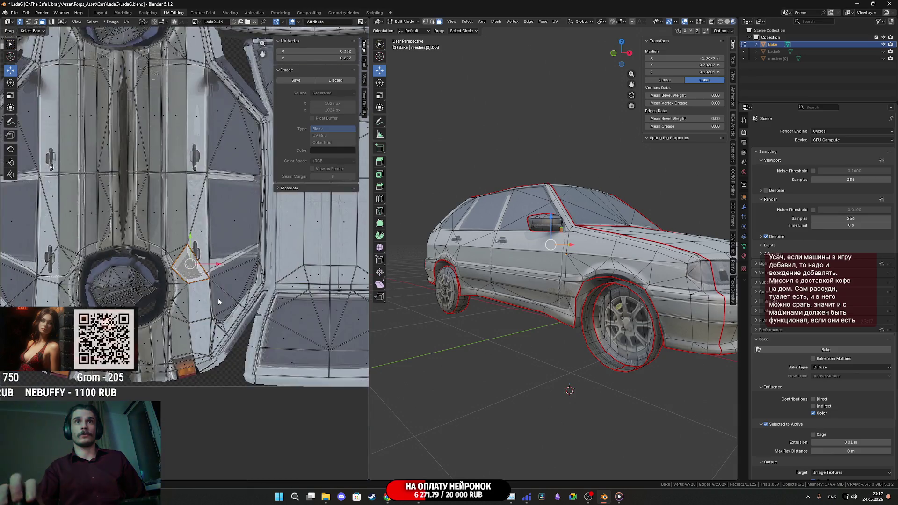
{"action": "left_click_drag", "start_coordinate": [236, 274], "coordinate": [186, 317]}
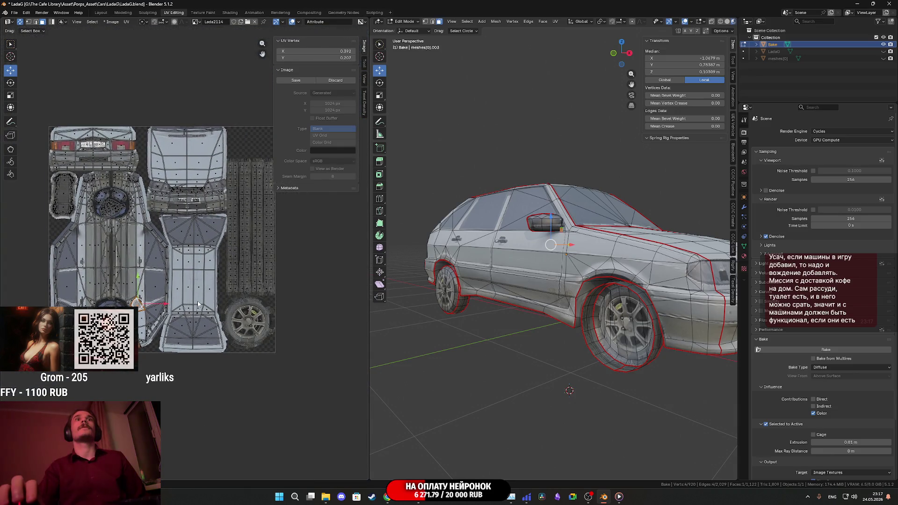
{"action": "scroll", "coordinate": [584, 298], "scroll_direction": "down", "scroll_amount": 3}
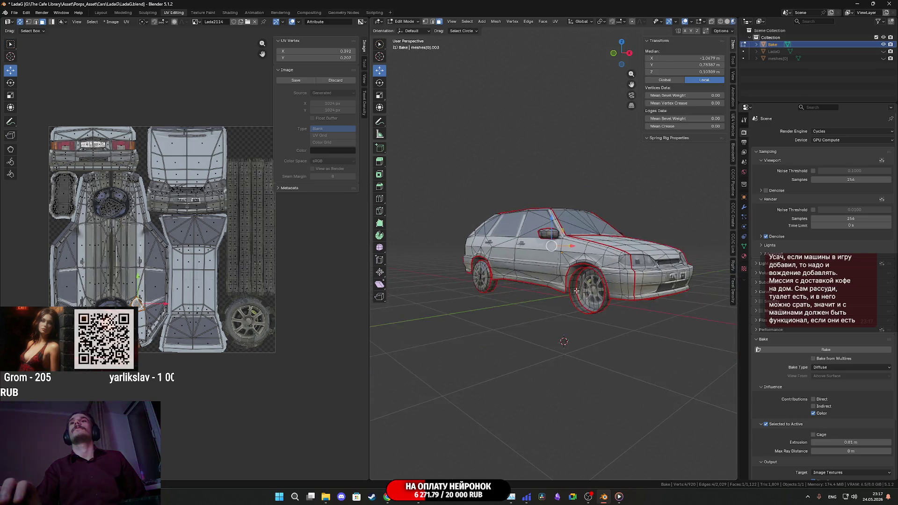
{"action": "key", "text": "alt+h"}
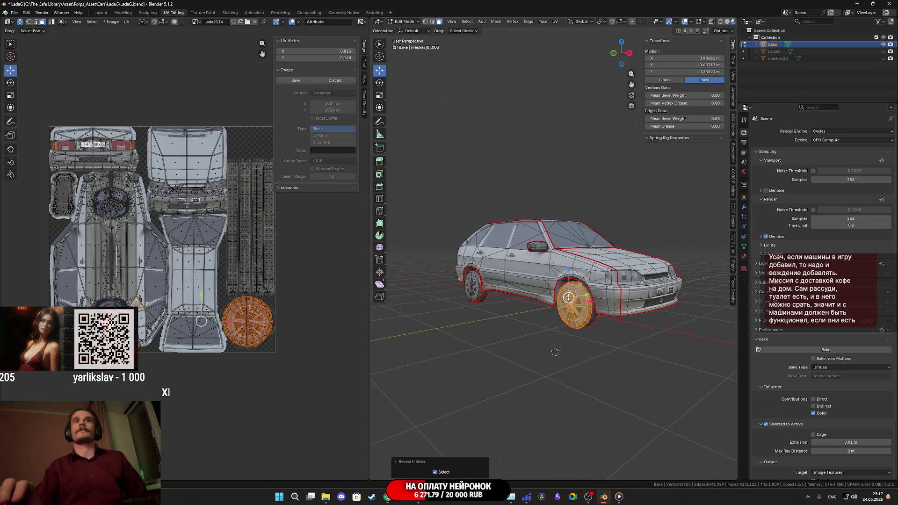
{"action": "scroll", "coordinate": [578, 280], "scroll_direction": "down", "scroll_amount": 3}
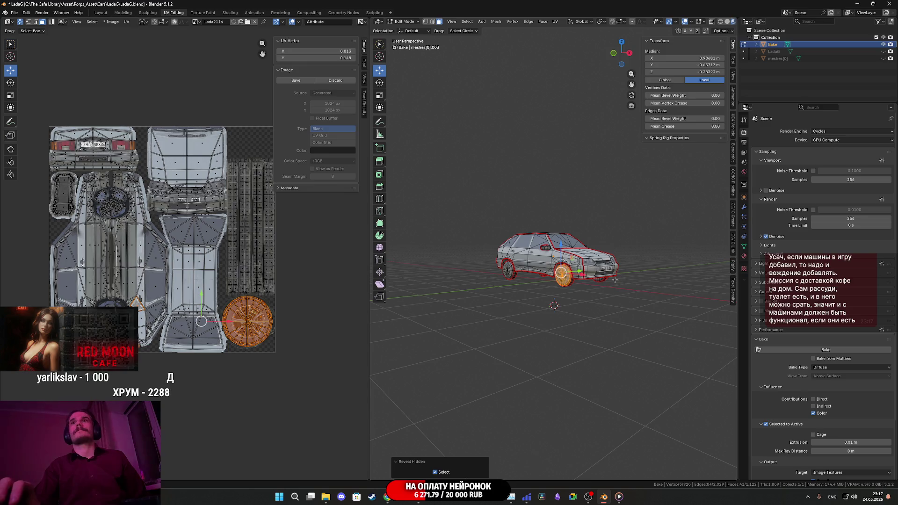
{"action": "key", "text": "Tab"}
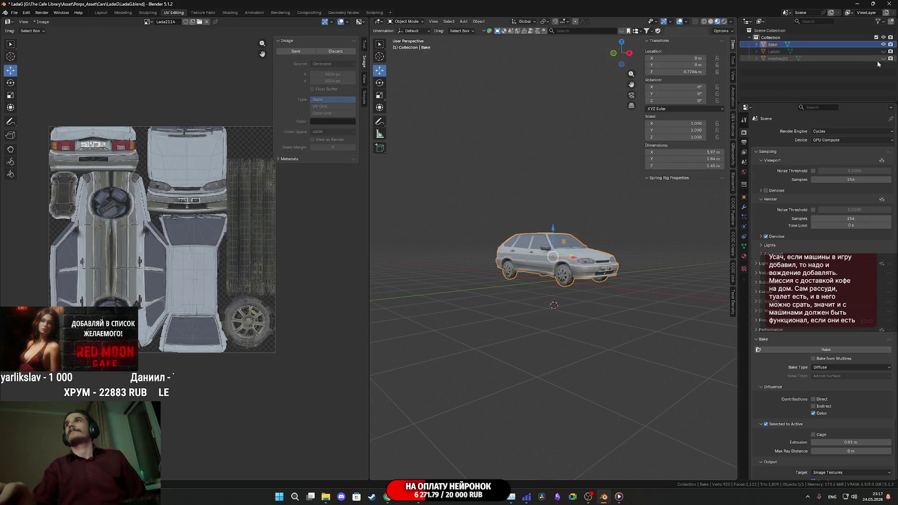
Add meshes[0] as the bake source and bake the diffuse texture onto the Bake car
{"action": "left_click", "coordinate": [779, 59], "text": "ctrl"}
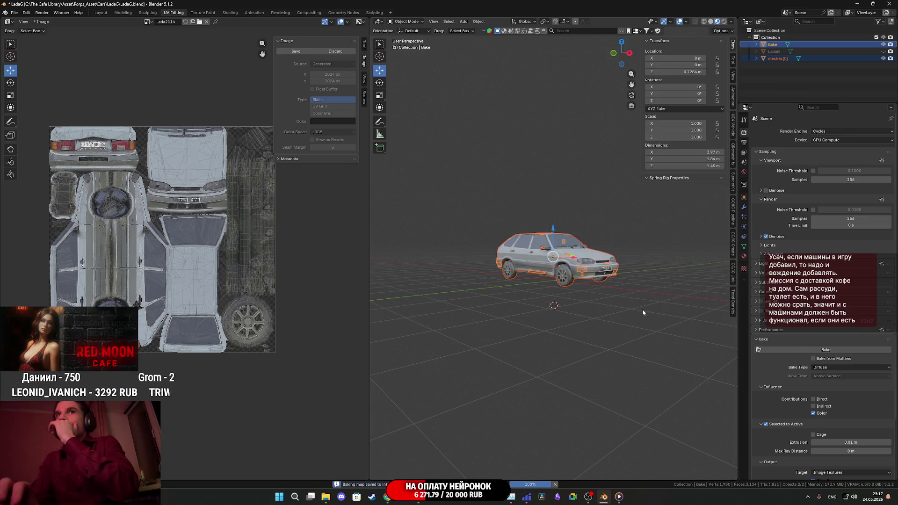
{"action": "mouse_move", "coordinate": [620, 295]}
{"action": "left_mouse_down"}
{"action": "mouse_move", "coordinate": [517, 287]}
{"action": "mouse_move", "coordinate": [495, 307]}
{"action": "left_mouse_up"}
{"action": "scroll", "coordinate": [495, 306], "scroll_direction": "up", "scroll_amount": 10}
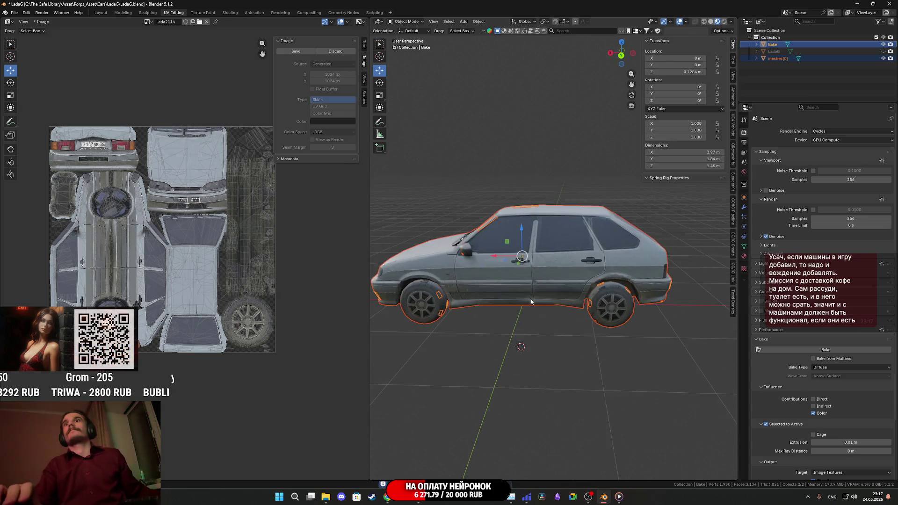
{"action": "scroll", "coordinate": [663, 313], "scroll_direction": "down", "scroll_amount": 5}
{"action": "mouse_move", "coordinate": [663, 313]}
{"action": "left_mouse_down"}
{"action": "mouse_move", "coordinate": [715, 313]}
{"action": "mouse_move", "coordinate": [432, 288]}
{"action": "left_mouse_up"}
Hide meshes[0] and orbit around the baked car to inspect the result
{"action": "left_click", "coordinate": [883, 58]}
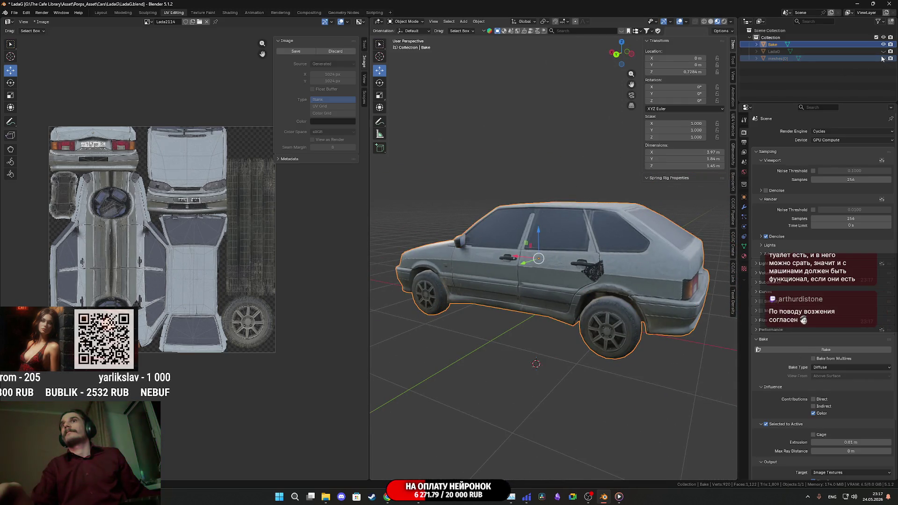
{"action": "left_click_drag", "start_coordinate": [625, 268], "coordinate": [660, 266]}
{"action": "scroll", "coordinate": [647, 269], "scroll_direction": "up", "scroll_amount": 10}
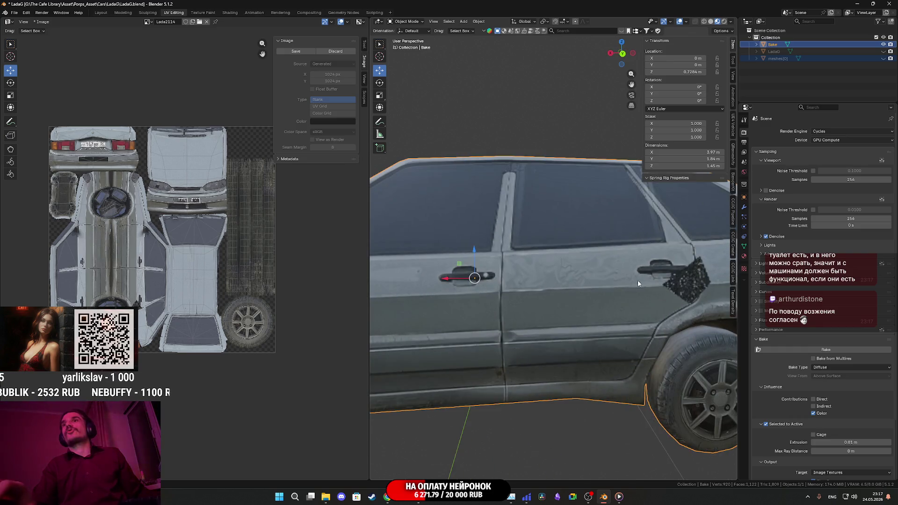
{"action": "scroll", "coordinate": [552, 323], "scroll_direction": "down", "scroll_amount": 4}
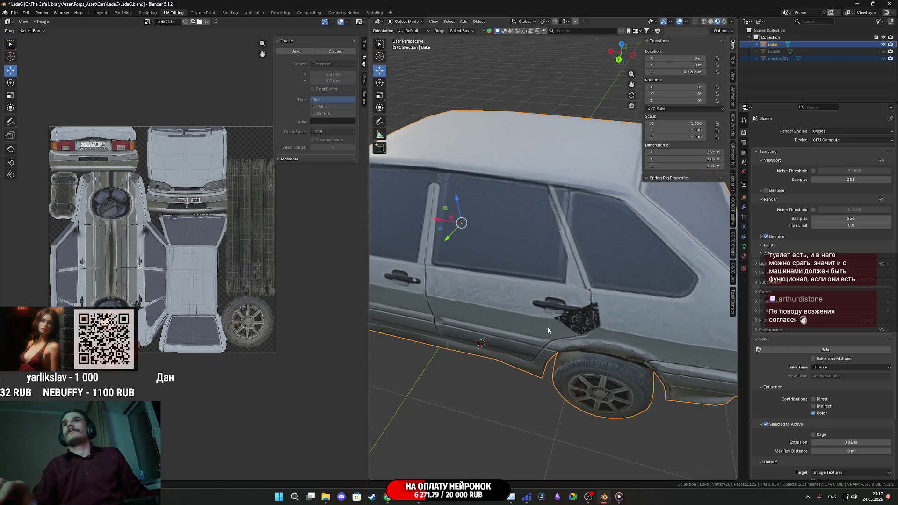
{"action": "left_click_drag", "start_coordinate": [586, 325], "coordinate": [547, 311]}
{"action": "scroll", "coordinate": [547, 312], "scroll_direction": "down", "scroll_amount": 4}
{"action": "mouse_move", "coordinate": [583, 282]}
{"action": "left_mouse_down"}
{"action": "mouse_move", "coordinate": [577, 294]}
{"action": "mouse_move", "coordinate": [501, 323]}
{"action": "mouse_move", "coordinate": [552, 309]}
{"action": "mouse_move", "coordinate": [470, 314]}
{"action": "mouse_move", "coordinate": [526, 327]}
{"action": "mouse_move", "coordinate": [615, 294]}
{"action": "left_mouse_up"}
{"action": "scroll", "coordinate": [537, 307], "scroll_direction": "up", "scroll_amount": 4}
{"action": "scroll", "coordinate": [537, 307], "scroll_direction": "down", "scroll_amount": 3}
{"action": "scroll", "coordinate": [517, 327], "scroll_direction": "up", "scroll_amount": 3}
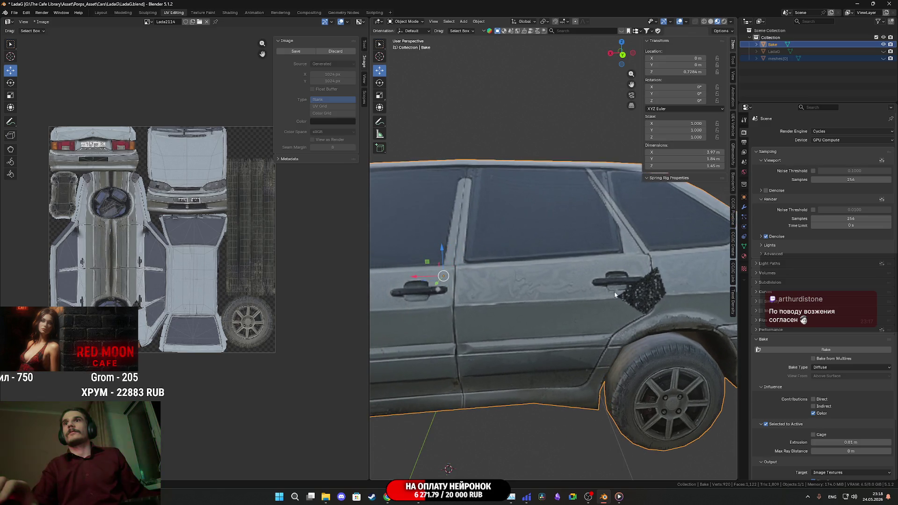
{"action": "scroll", "coordinate": [688, 279], "scroll_direction": "up", "scroll_amount": 2}
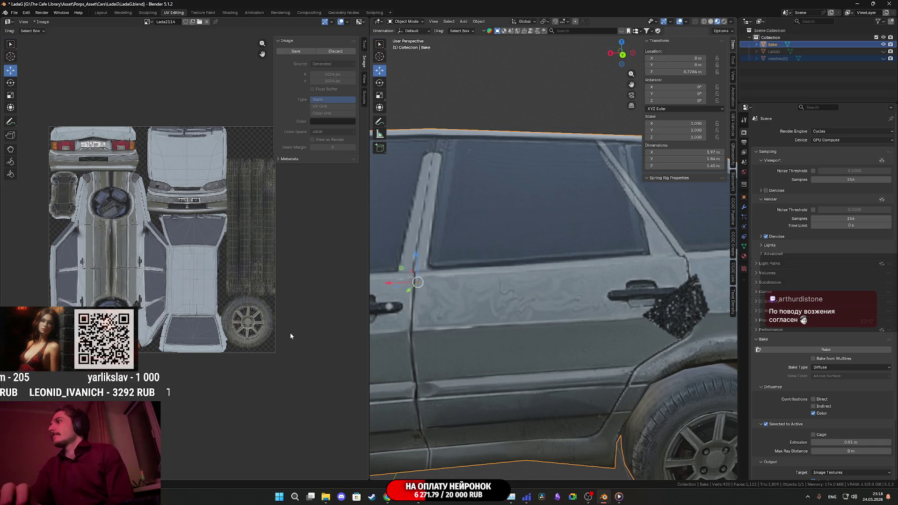
Select meshes[0] alone and hide the Bake car to compare it with the source scan
{"action": "left_click", "coordinate": [837, 59]}
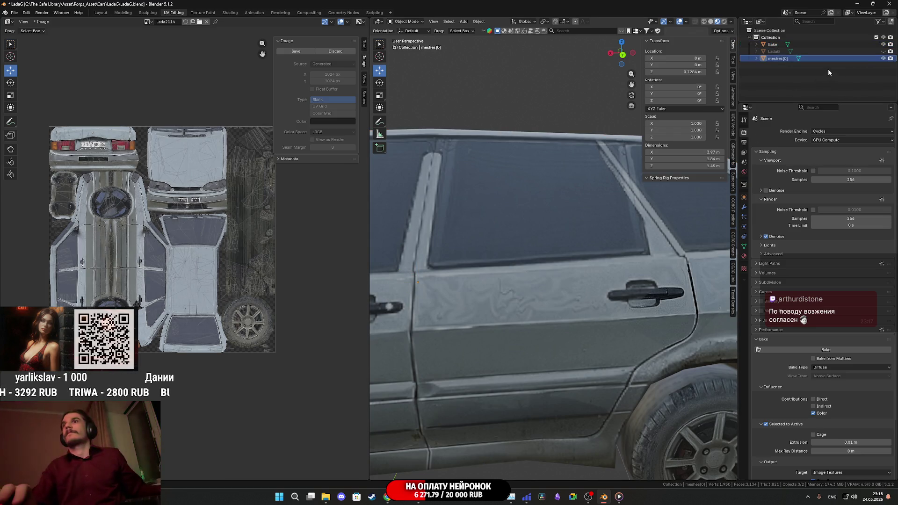
{"action": "mouse_move", "coordinate": [702, 299]}
{"action": "left_mouse_down"}
{"action": "mouse_move", "coordinate": [693, 288]}
{"action": "mouse_move", "coordinate": [633, 280]}
{"action": "mouse_move", "coordinate": [660, 318]}
{"action": "left_mouse_up"}
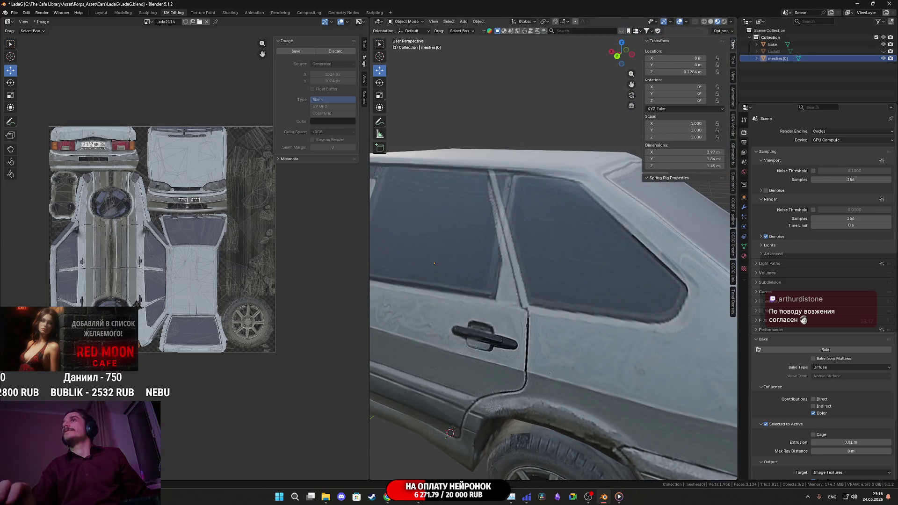
{"action": "left_click", "coordinate": [883, 44]}
{"action": "scroll", "coordinate": [585, 281], "scroll_direction": "down", "scroll_amount": 5}
{"action": "mouse_move", "coordinate": [585, 281]}
{"action": "left_mouse_down"}
{"action": "mouse_move", "coordinate": [608, 280]}
{"action": "mouse_move", "coordinate": [590, 283]}
{"action": "left_mouse_up"}
{"action": "scroll", "coordinate": [611, 278], "scroll_direction": "up", "scroll_amount": 6}
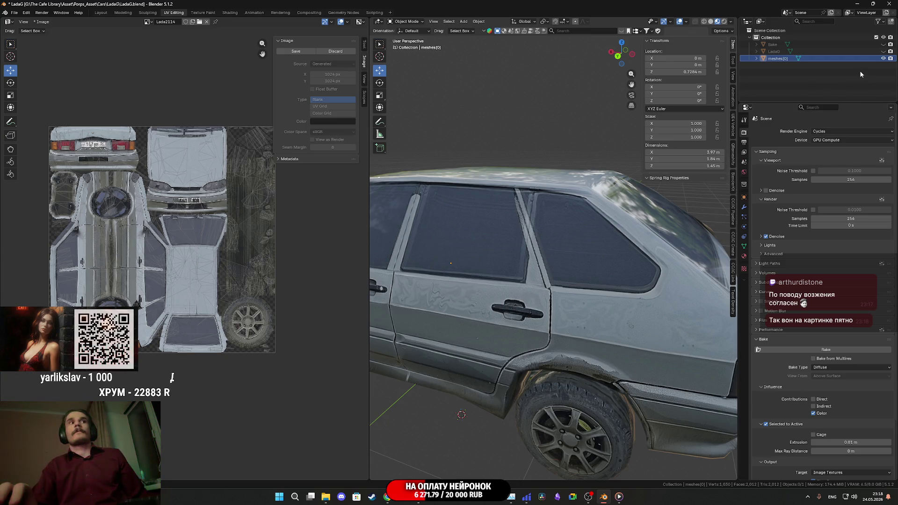
{"action": "scroll", "coordinate": [183, 306], "scroll_direction": "up", "scroll_amount": 8}
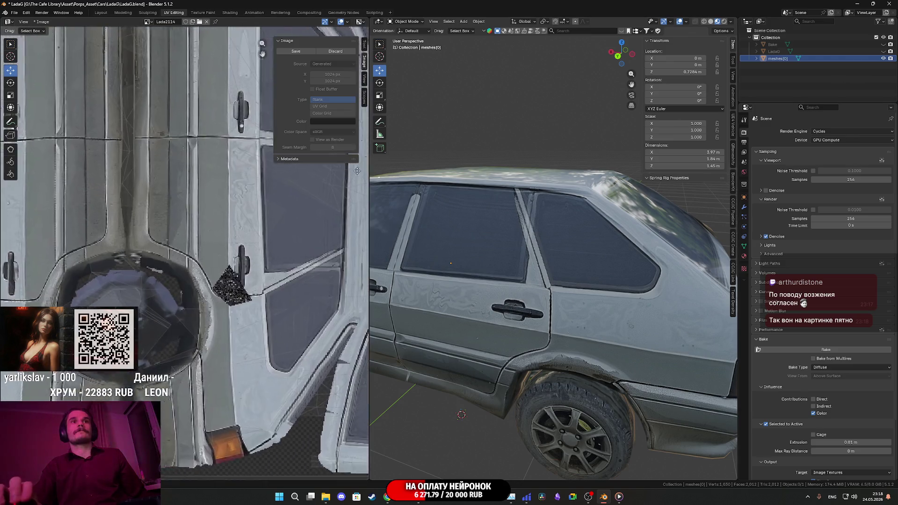
{"action": "scroll", "coordinate": [291, 293], "scroll_direction": "up", "scroll_amount": 3}
{"action": "scroll", "coordinate": [291, 293], "scroll_direction": "down", "scroll_amount": 6}
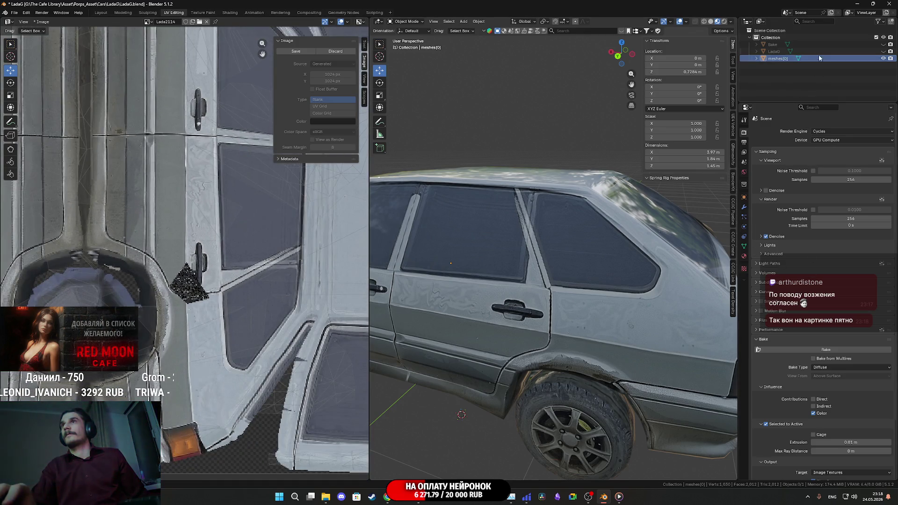
Unhide the Bake car, then select meshes[0] with Bake as the active bake target
{"action": "left_click", "coordinate": [883, 44]}
{"action": "left_click", "coordinate": [774, 59]}
{"action": "left_click", "coordinate": [773, 45], "text": "ctrl"}
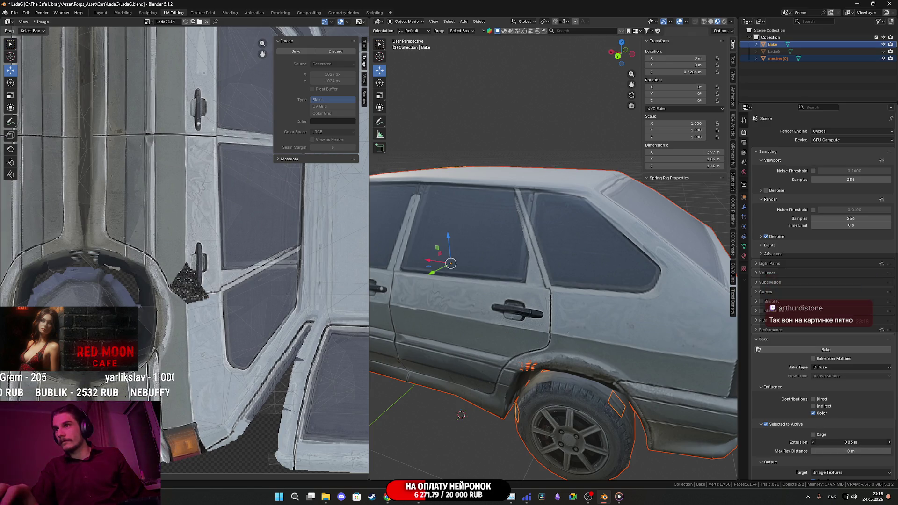
Set the bake extrusion distance to 0.03 m and rebake the texture
{"action": "left_click", "coordinate": [889, 442]}
{"action": "left_click", "coordinate": [825, 350]}
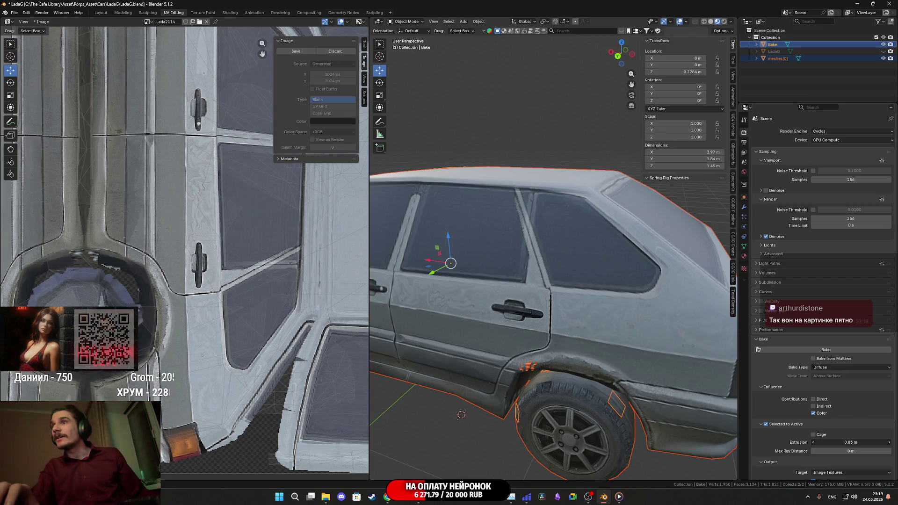
{"action": "left_click", "coordinate": [813, 442]}
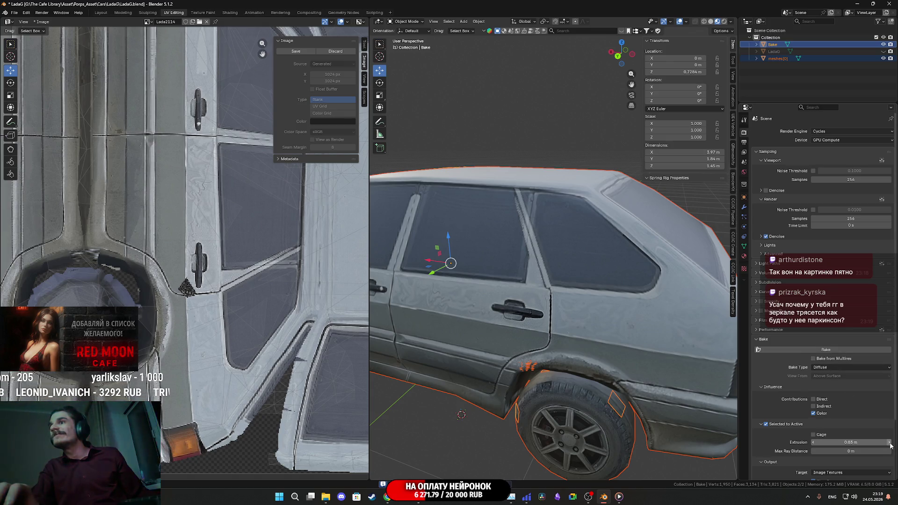
{"action": "left_click", "coordinate": [819, 351]}
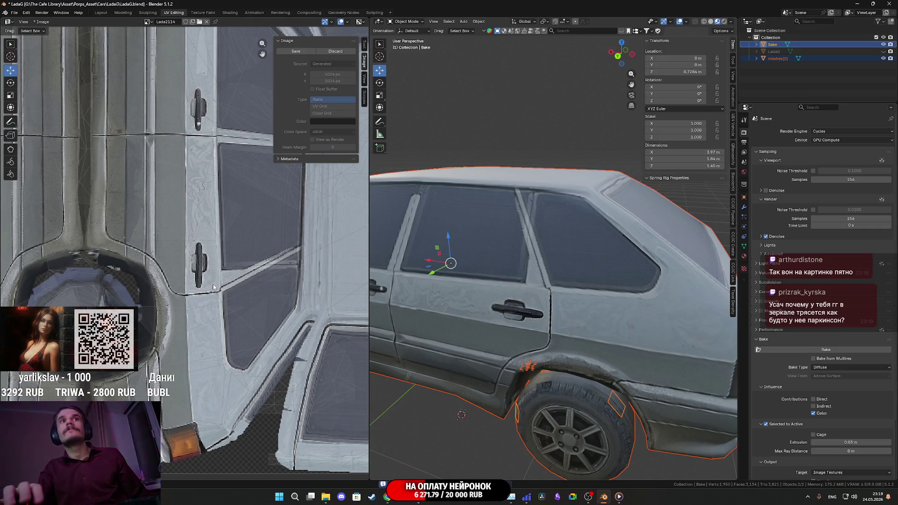
Hide meshes[0] and orbit around the car to check the rear door area
{"action": "scroll", "coordinate": [175, 304], "scroll_direction": "down", "scroll_amount": 6}
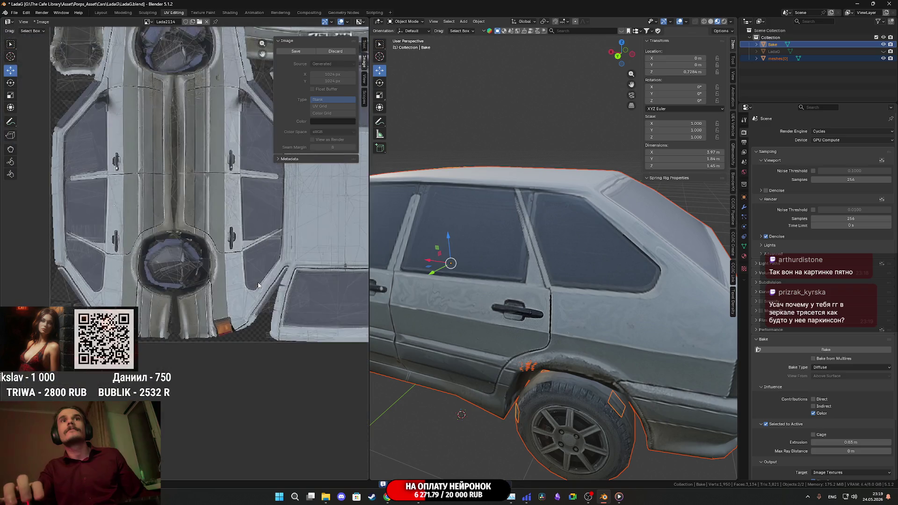
{"action": "scroll", "coordinate": [226, 332], "scroll_direction": "up", "scroll_amount": 5}
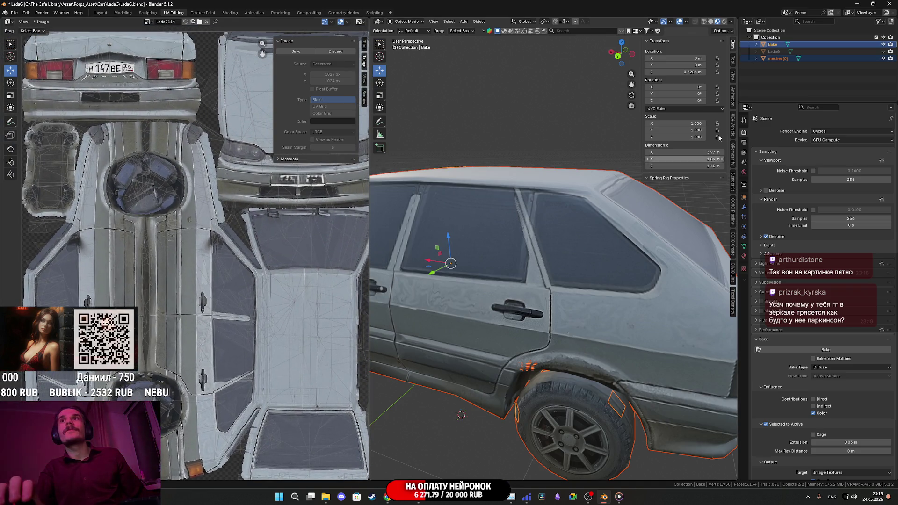
{"action": "left_click", "coordinate": [884, 58]}
{"action": "scroll", "coordinate": [600, 274], "scroll_direction": "down", "scroll_amount": 3}
{"action": "mouse_move", "coordinate": [600, 274]}
{"action": "left_mouse_down"}
{"action": "mouse_move", "coordinate": [685, 280]}
{"action": "mouse_move", "coordinate": [375, 279]}
{"action": "mouse_move", "coordinate": [522, 290]}
{"action": "left_mouse_up"}
{"action": "scroll", "coordinate": [508, 286], "scroll_direction": "up", "scroll_amount": 4}
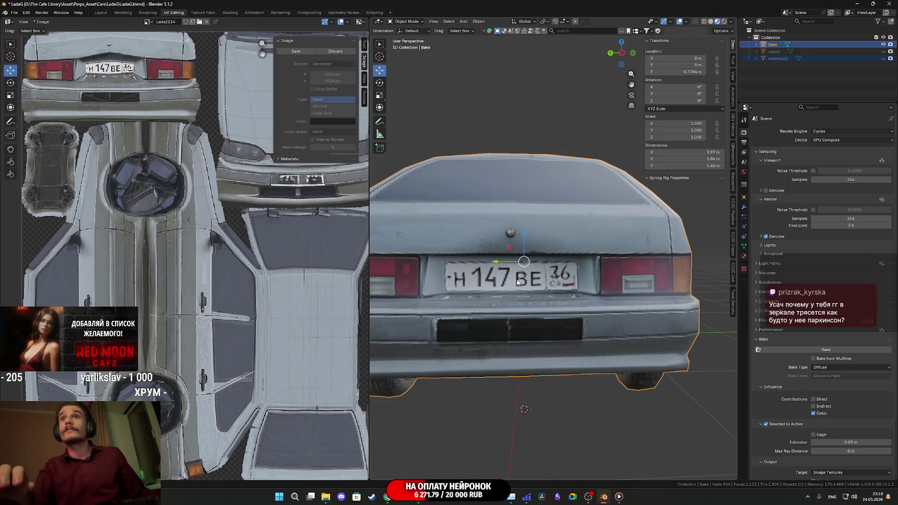
{"action": "left_click_drag", "start_coordinate": [533, 281], "coordinate": [468, 281]}
{"action": "scroll", "coordinate": [467, 281], "scroll_direction": "down", "scroll_amount": 4}
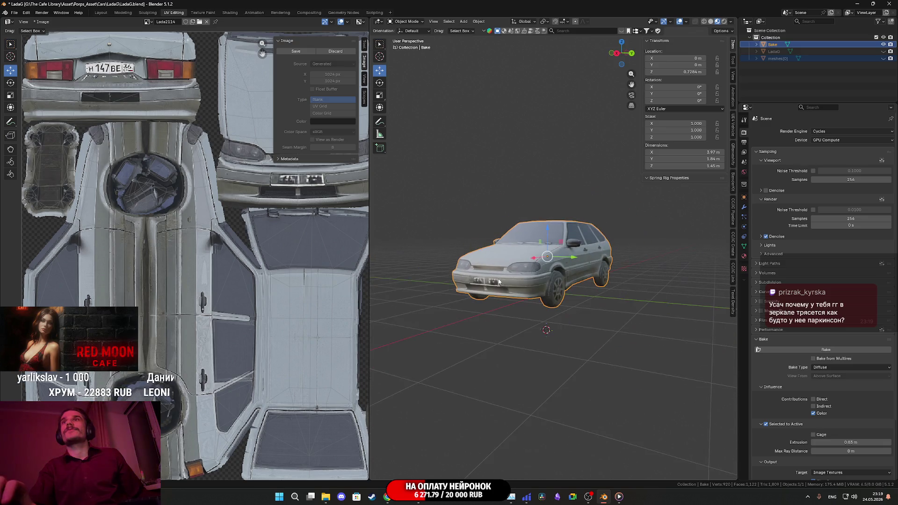
Delete meshes[0], unhide the LadaG model, and select the Bake car
{"action": "left_click", "coordinate": [809, 58]}
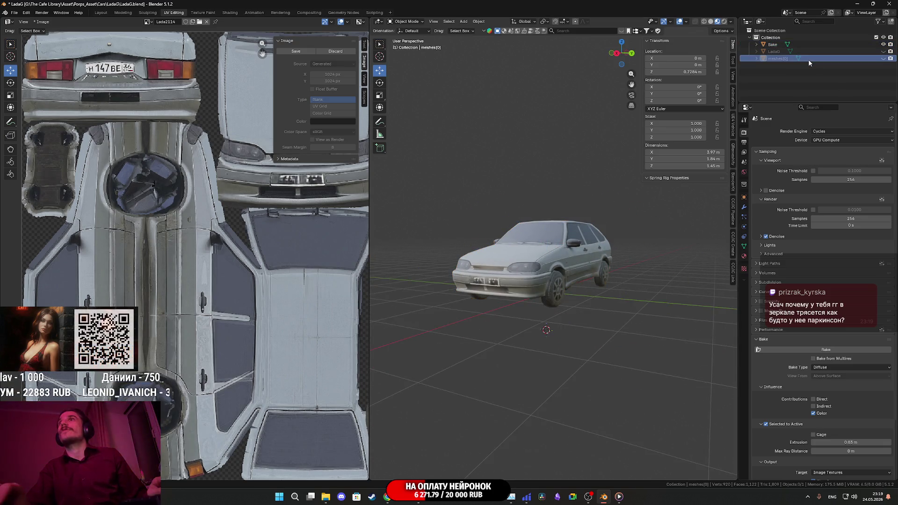
{"action": "key", "text": "Delete"}
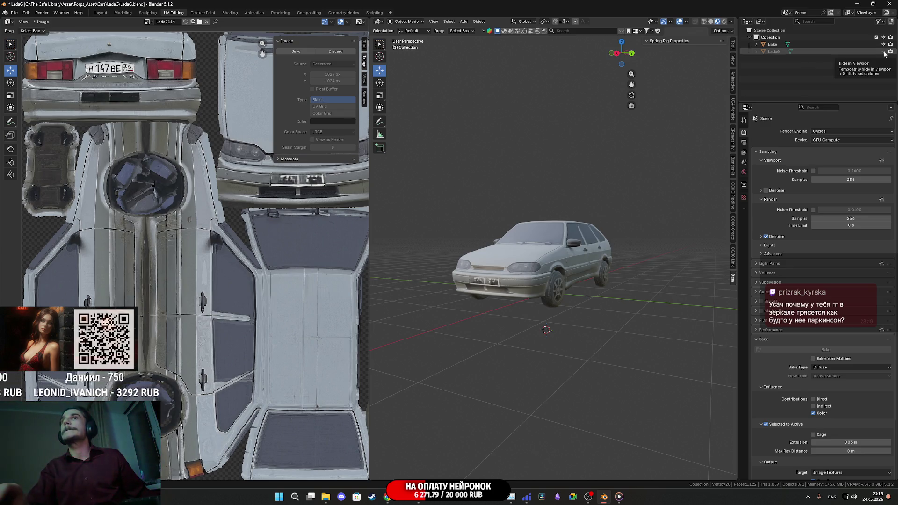
{"action": "left_click", "coordinate": [884, 51]}
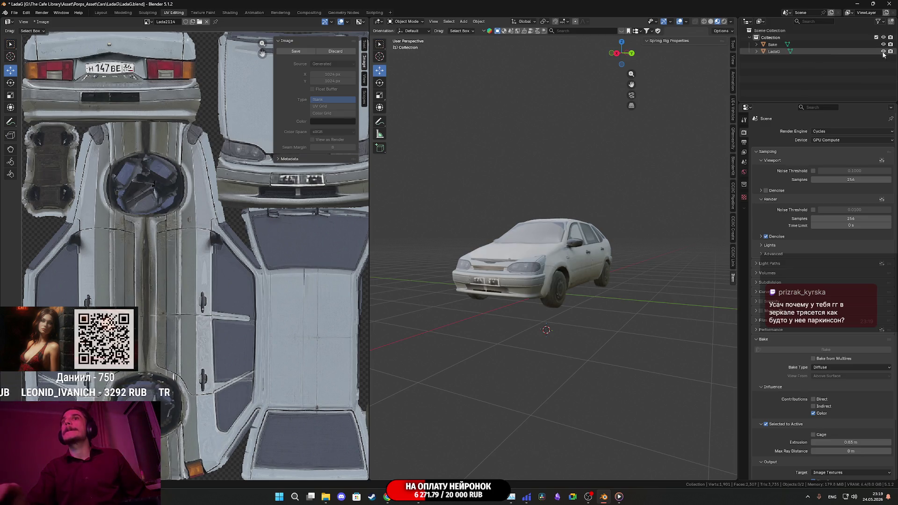
{"action": "left_click", "coordinate": [779, 46]}
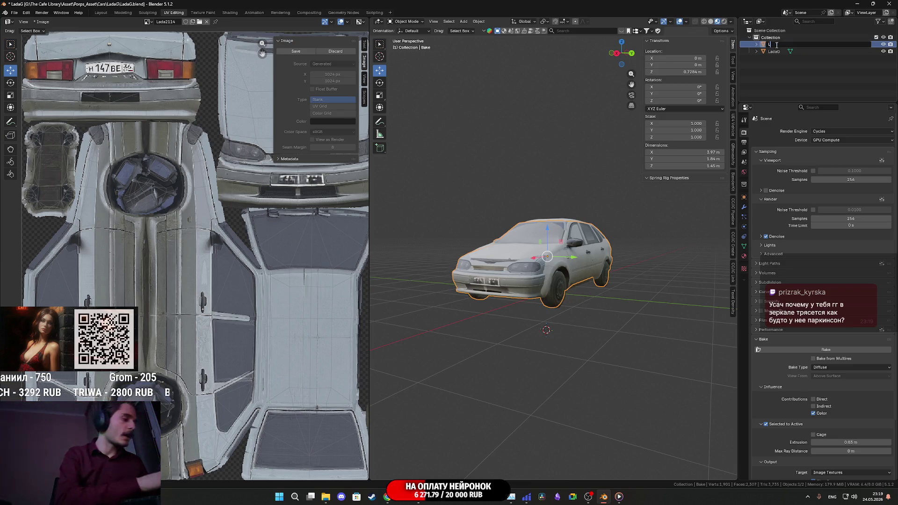
{"action": "type", "text": "Lada211"}
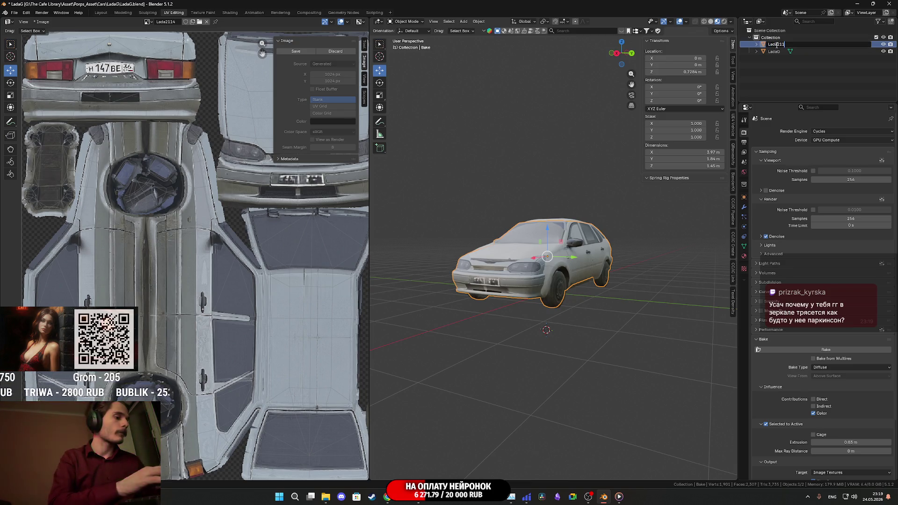
Rename the Bake car to Lada2114 and move it along Y beside the LadaG car
{"action": "type", "text": "4"}
{"action": "key", "text": "Return"}
{"action": "left_click_drag", "start_coordinate": [607, 251], "coordinate": [674, 108]}
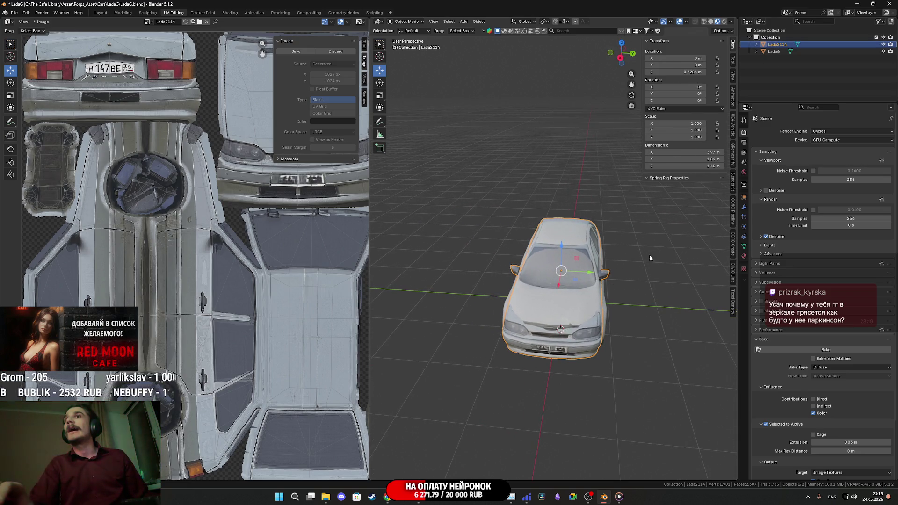
{"action": "key", "text": "g"}
{"action": "key", "text": "y"}
{"action": "left_click", "coordinate": [615, 272]}
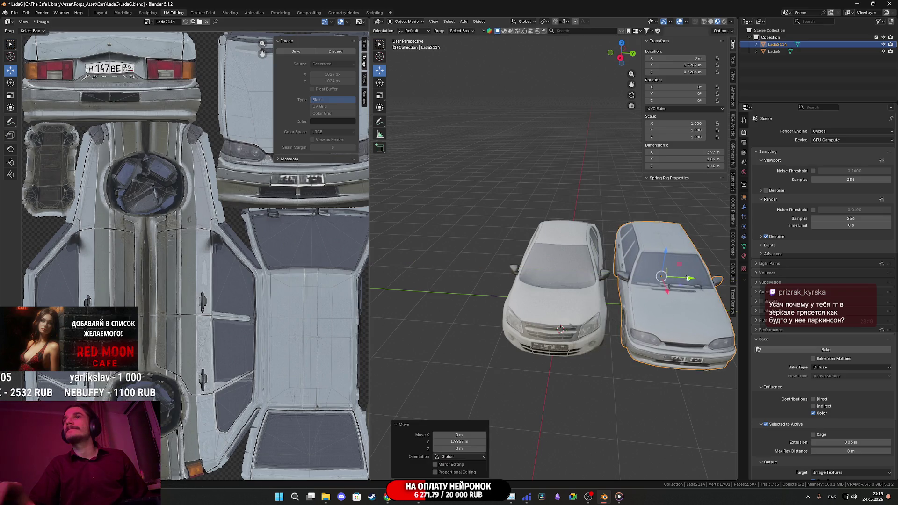
{"action": "mouse_move", "coordinate": [636, 253]}
{"action": "left_mouse_down"}
{"action": "mouse_move", "coordinate": [630, 278]}
{"action": "mouse_move", "coordinate": [531, 287]}
{"action": "left_mouse_up"}
Save the file and put Lada2114 into Edit Mode, framed in the view
{"action": "key", "text": "Tab"}
{"action": "key", "text": "Tab"}
{"action": "scroll", "coordinate": [573, 277], "scroll_direction": "up", "scroll_amount": 3}
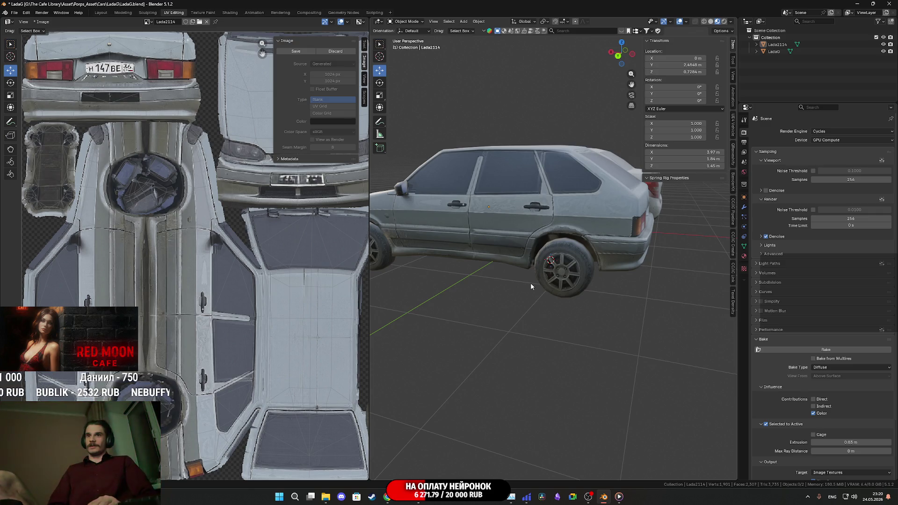
{"action": "scroll", "coordinate": [508, 245], "scroll_direction": "down", "scroll_amount": 3}
{"action": "key", "text": "ctrl+s"}
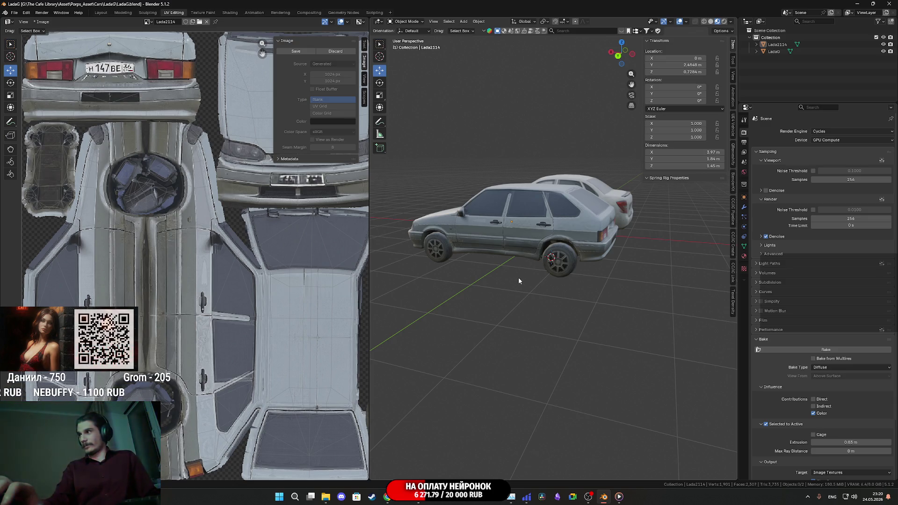
{"action": "mouse_move", "coordinate": [496, 237]}
{"action": "left_mouse_down"}
{"action": "mouse_move", "coordinate": [573, 229]}
{"action": "mouse_move", "coordinate": [586, 235]}
{"action": "left_mouse_up"}
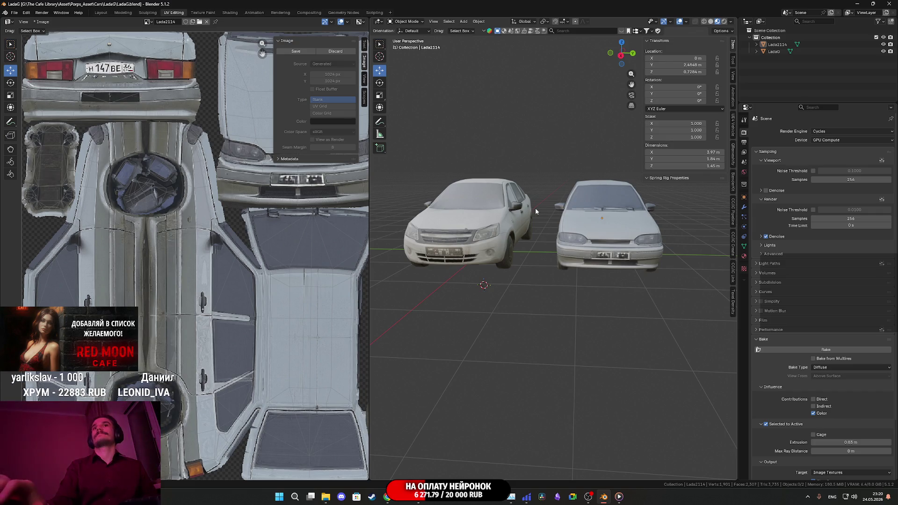
{"action": "key", "text": "KP_Decimal"}
{"action": "scroll", "coordinate": [550, 251], "scroll_direction": "down", "scroll_amount": 1}
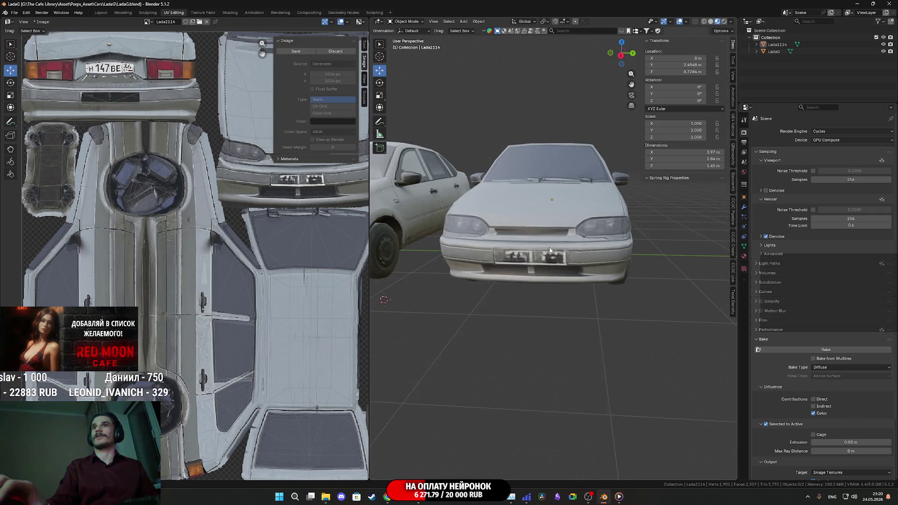
{"action": "left_click", "coordinate": [550, 251]}
{"action": "key", "text": "Tab"}
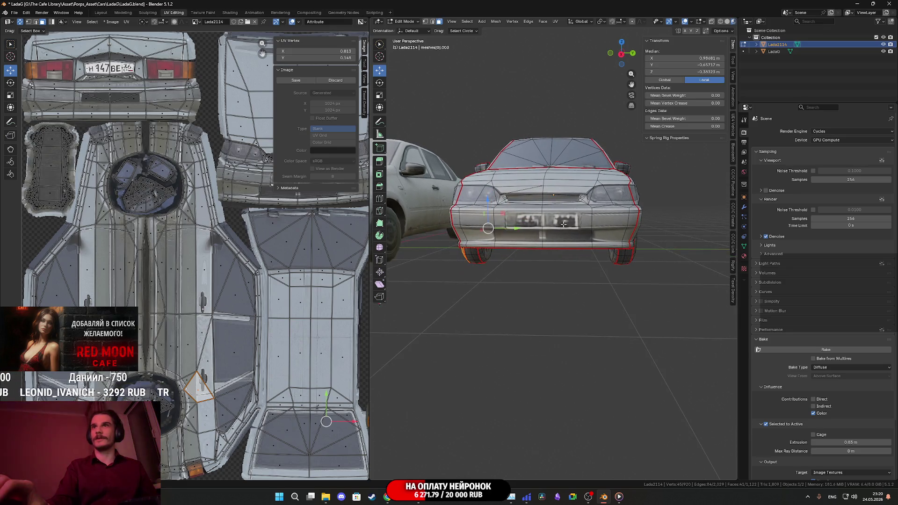
Select the front licence plate face and frame the view on it
{"action": "left_click", "coordinate": [564, 224]}
{"action": "scroll", "coordinate": [565, 227], "scroll_direction": "up", "scroll_amount": 5}
{"action": "left_click", "coordinate": [565, 229], "text": "shift"}
{"action": "key", "text": "KP_Decimal"}
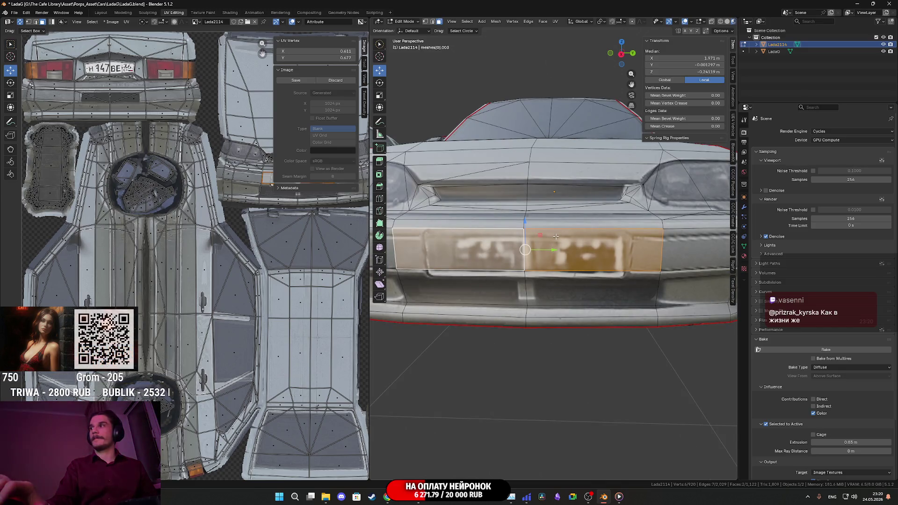
{"action": "scroll", "coordinate": [554, 235], "scroll_direction": "down", "scroll_amount": 5}
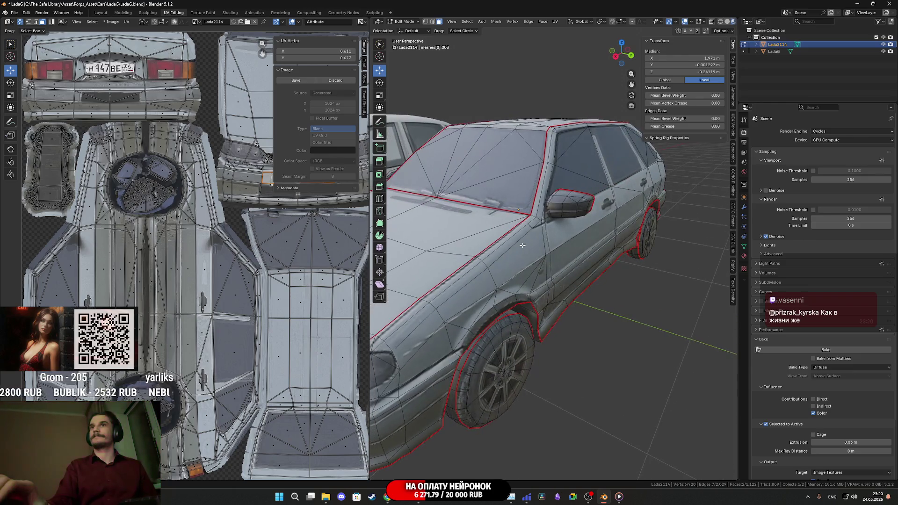
{"action": "scroll", "coordinate": [568, 242], "scroll_direction": "up", "scroll_amount": 3}
{"action": "key", "text": "KP_Decimal"}
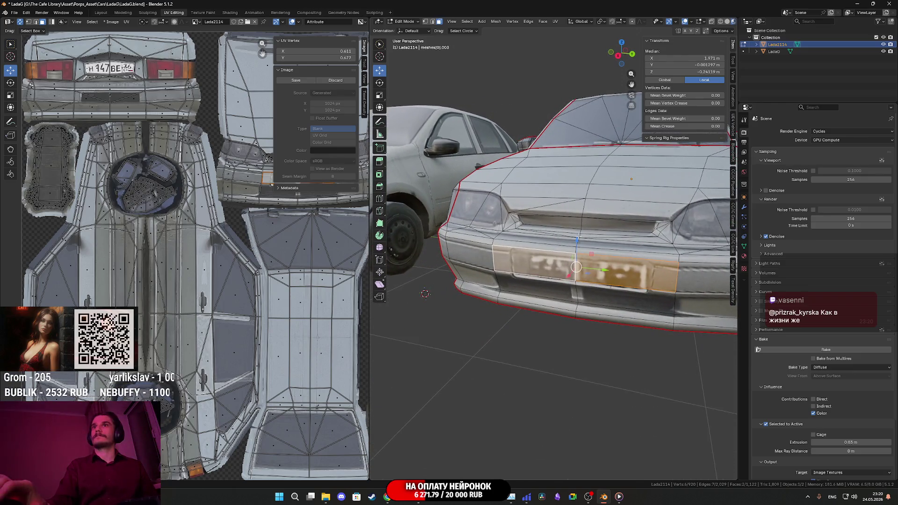
{"action": "left_click", "coordinate": [614, 272]}
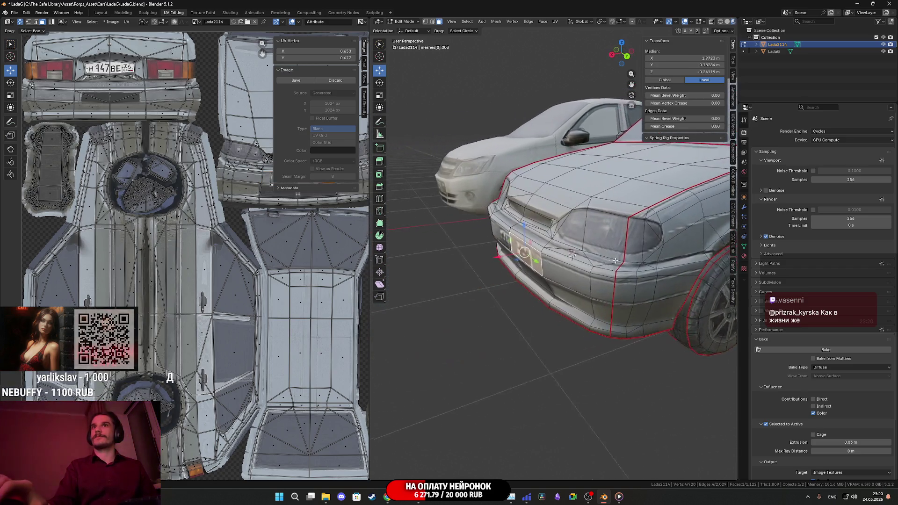
{"action": "scroll", "coordinate": [580, 261], "scroll_direction": "up", "scroll_amount": 3}
{"action": "scroll", "coordinate": [580, 261], "scroll_direction": "up", "scroll_amount": 2}
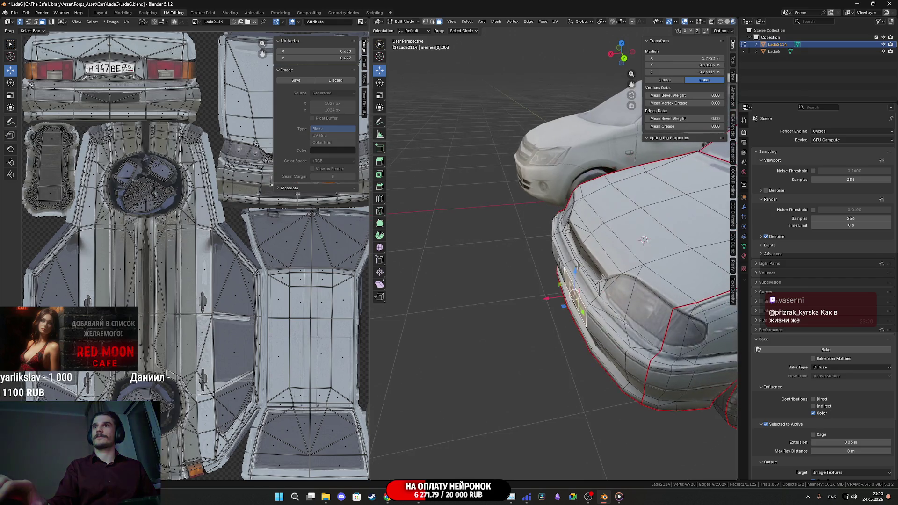
Duplicate the plate face and offset the copy slightly forward and sideways
{"action": "key", "text": "shift+d"}
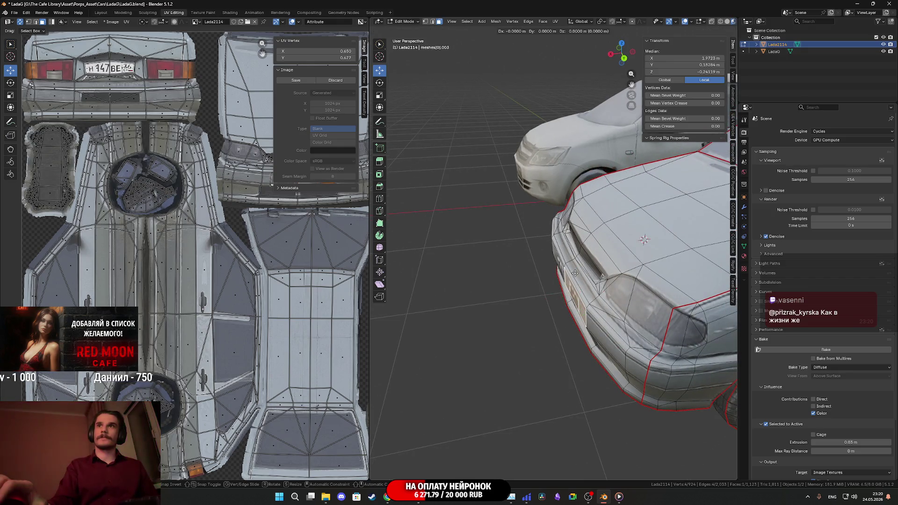
{"action": "key", "text": "Escape"}
{"action": "left_click_drag", "start_coordinate": [551, 300], "coordinate": [541, 298]}
{"action": "scroll", "coordinate": [562, 293], "scroll_direction": "down", "scroll_amount": 3}
{"action": "scroll", "coordinate": [582, 281], "scroll_direction": "up", "scroll_amount": 5}
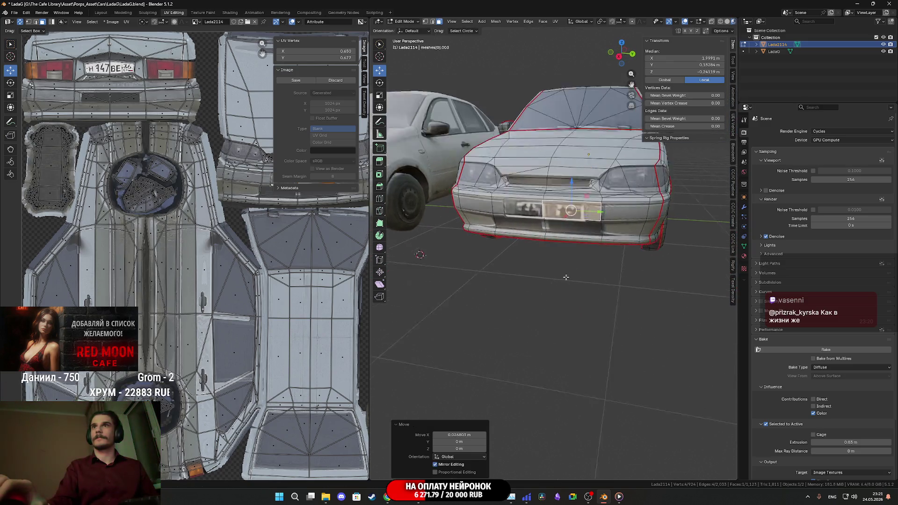
{"action": "left_click", "coordinate": [621, 56]}
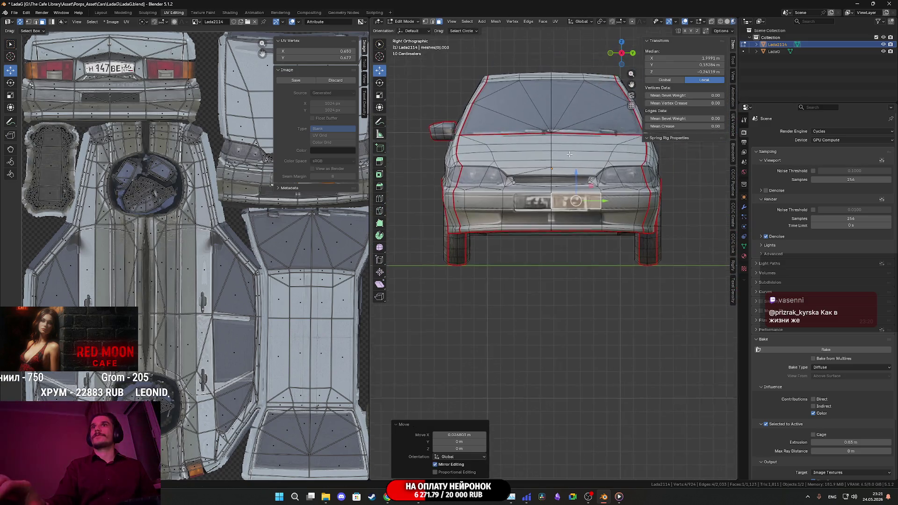
{"action": "scroll", "coordinate": [541, 253], "scroll_direction": "up", "scroll_amount": 4}
{"action": "mouse_move", "coordinate": [584, 219]}
{"action": "left_mouse_down"}
{"action": "mouse_move", "coordinate": [524, 236]}
{"action": "mouse_move", "coordinate": [530, 245]}
{"action": "mouse_move", "coordinate": [504, 203]}
{"action": "left_mouse_up"}
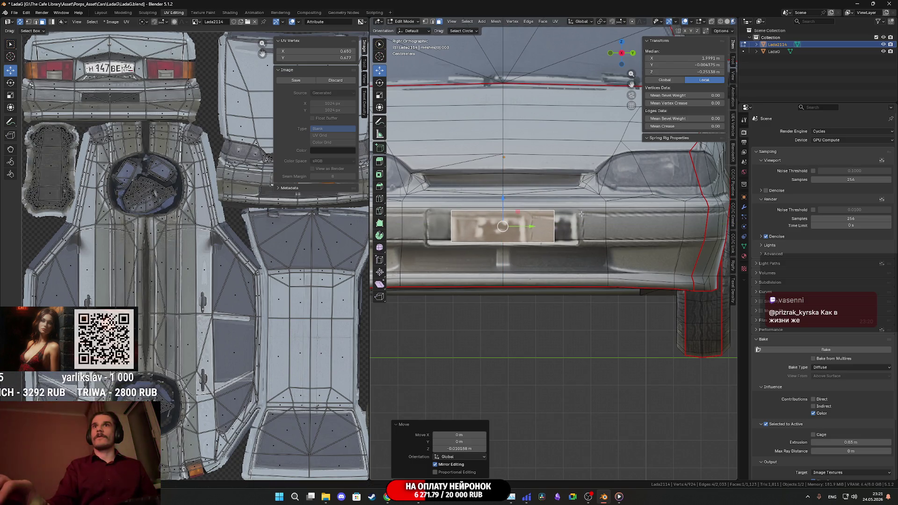
Scale the plate to 0.882 vertically and 1.394 along Y
{"action": "key", "text": "s"}
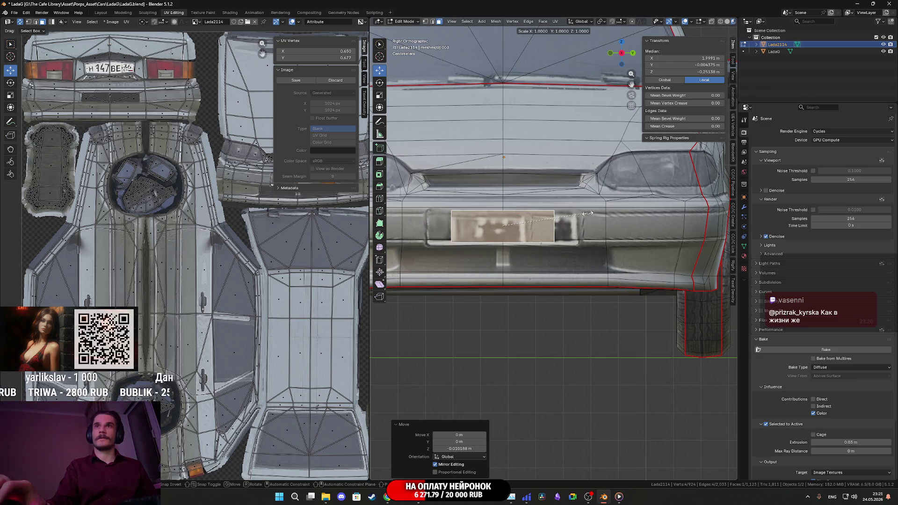
{"action": "key", "text": "z"}
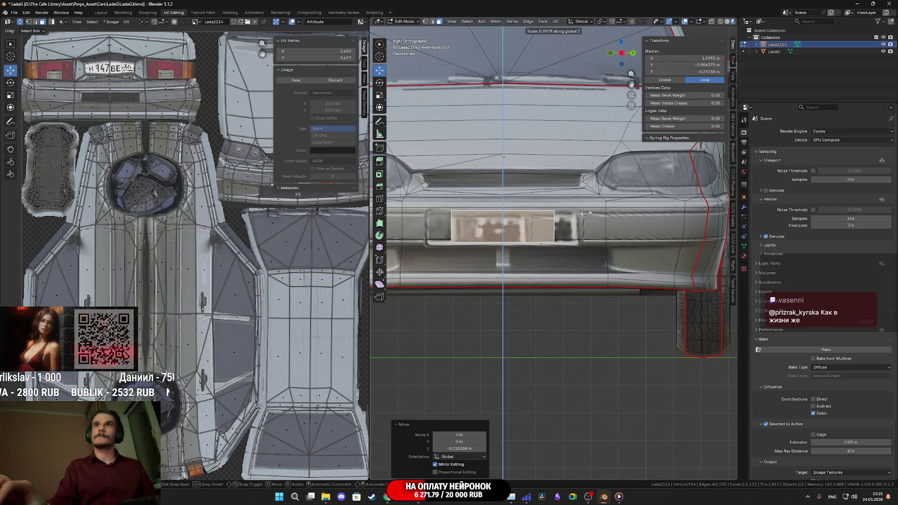
{"action": "left_click", "coordinate": [578, 214]}
{"action": "key", "text": "s"}
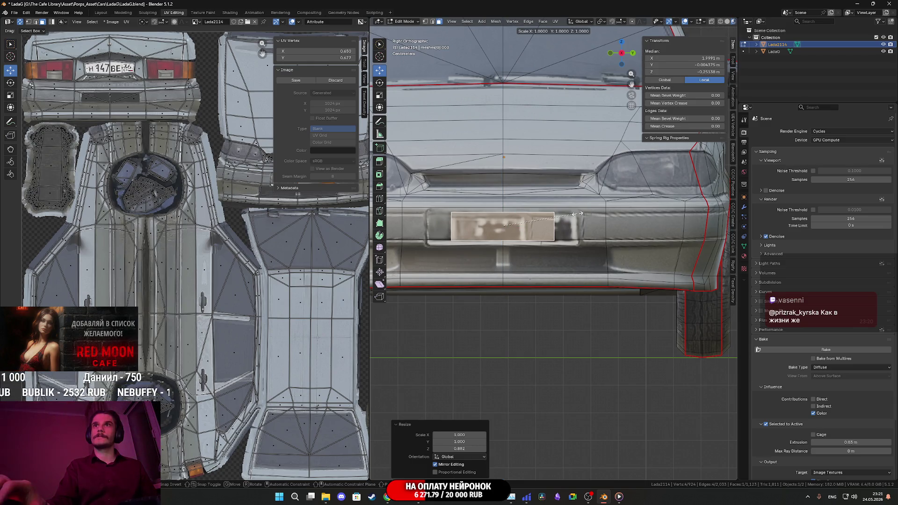
{"action": "key", "text": "y"}
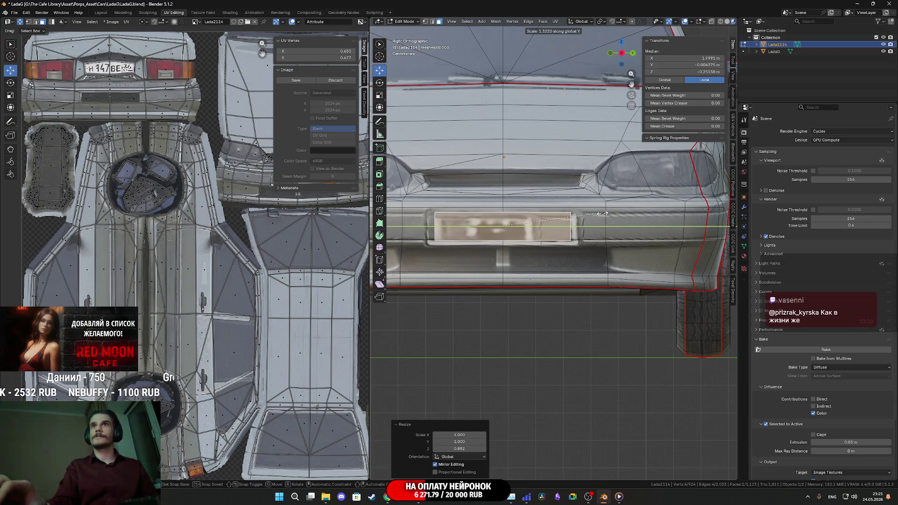
{"action": "left_click", "coordinate": [608, 212]}
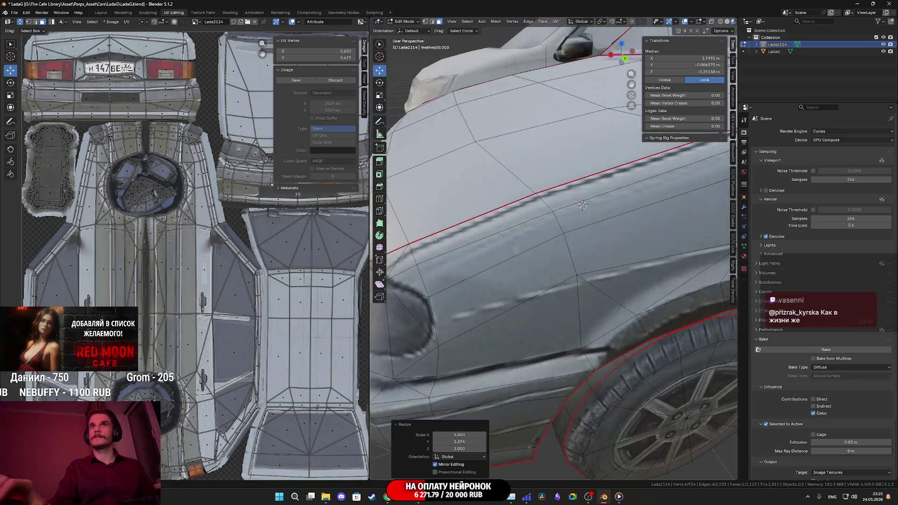
{"action": "left_click_drag", "start_coordinate": [586, 244], "coordinate": [464, 106]}
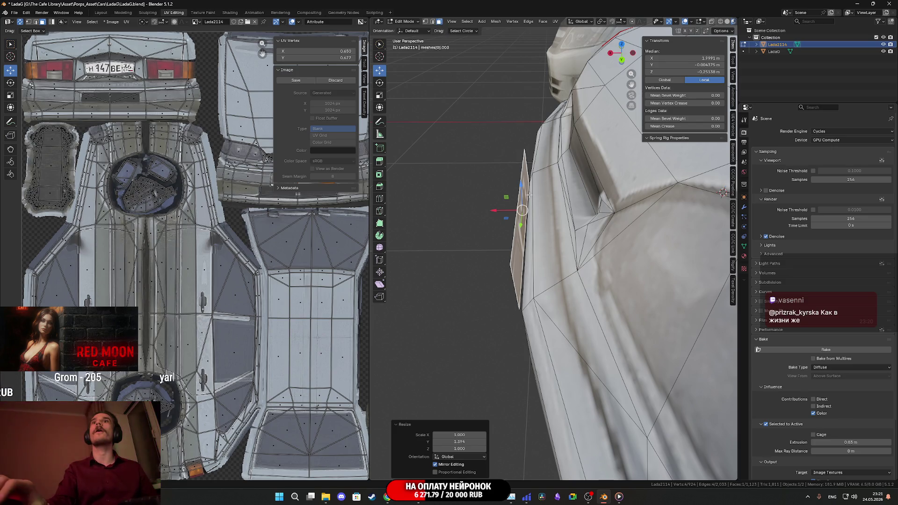
Extrude the plate faces about 0.019 m along the normal, then deselect all
{"action": "key", "text": "e"}
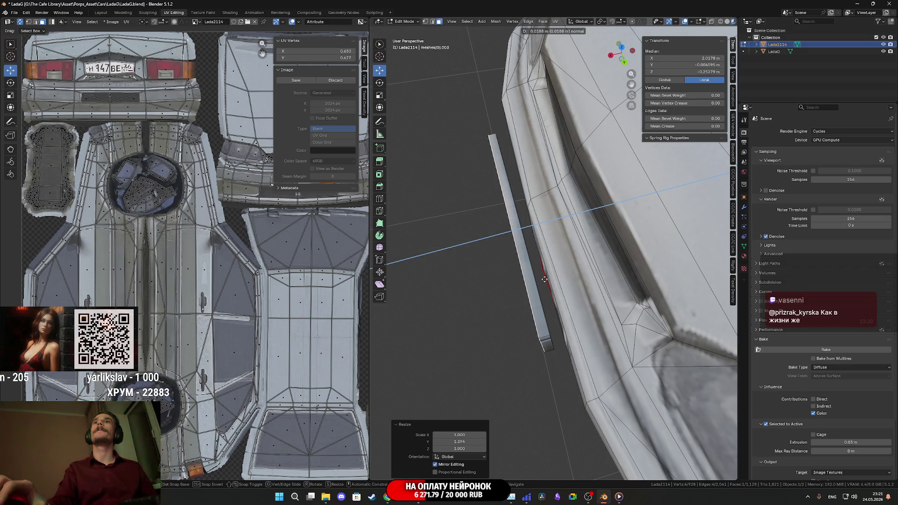
{"action": "left_click", "coordinate": [545, 279]}
{"action": "left_click_drag", "start_coordinate": [545, 280], "coordinate": [533, 251]}
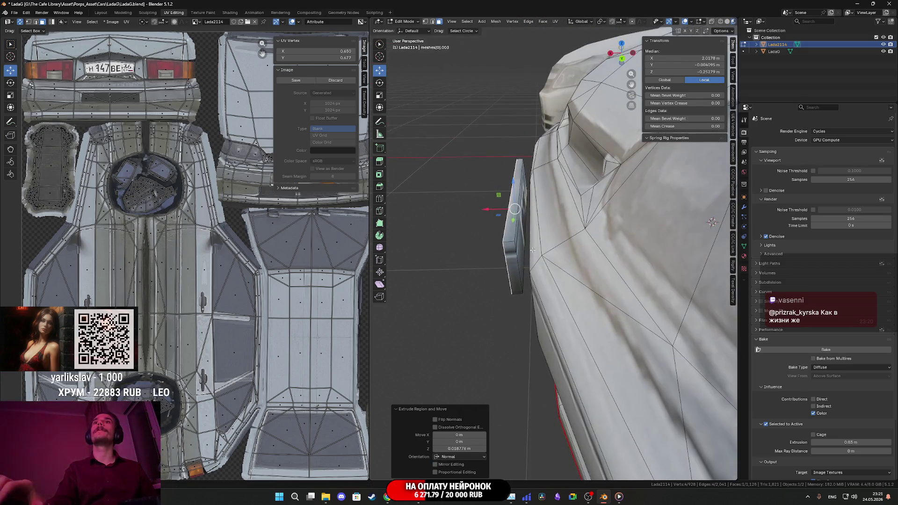
{"action": "right_click", "coordinate": [520, 249]}
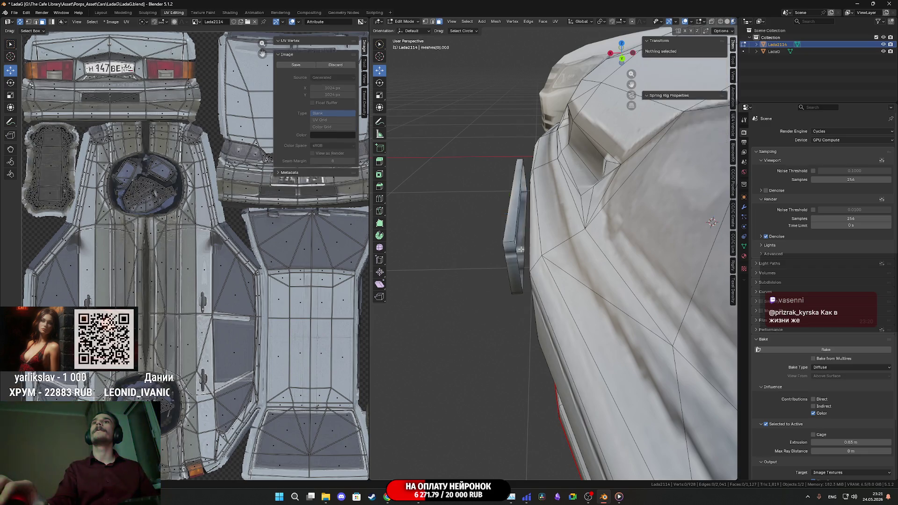
{"action": "left_click", "coordinate": [538, 248]}
Select the whole licence plate piece in face mode and bring its UV island into view
{"action": "left_click_drag", "start_coordinate": [543, 248], "coordinate": [451, 119]}
{"action": "left_click_drag", "start_coordinate": [445, 66], "coordinate": [470, 77]}
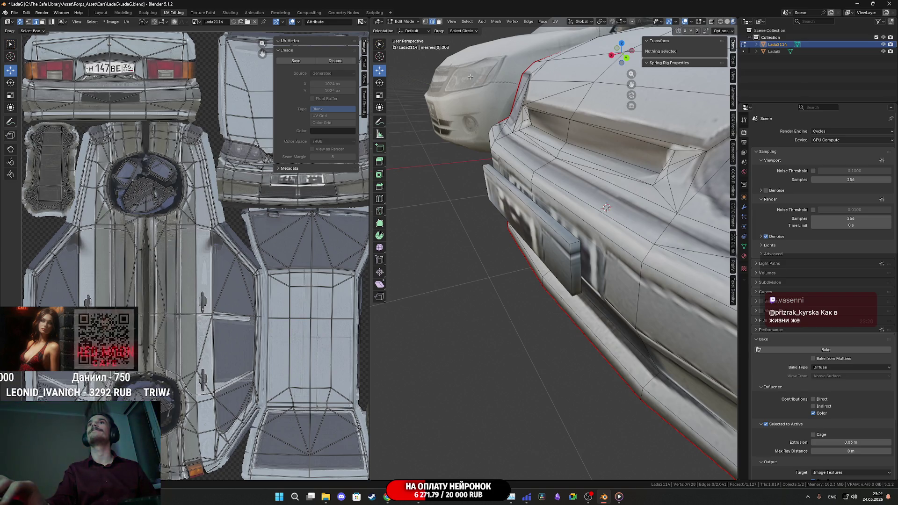
{"action": "key", "text": "3"}
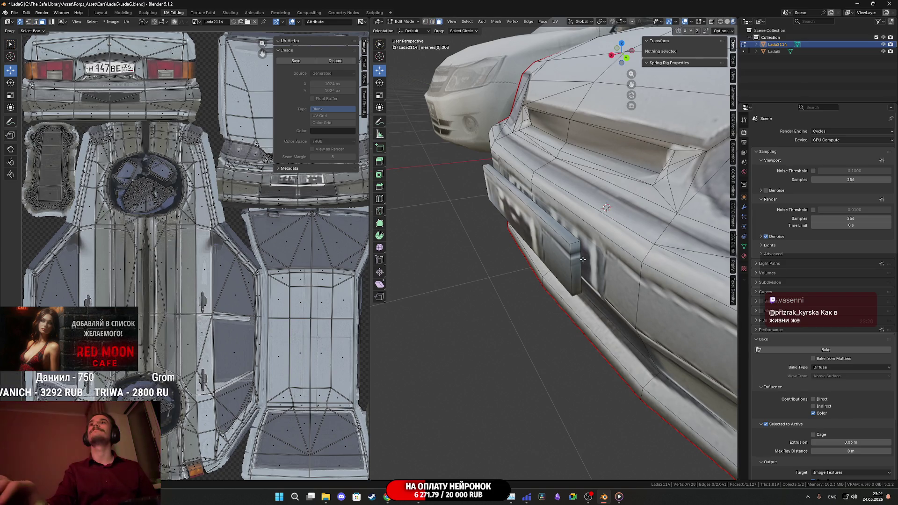
{"action": "key", "text": "l"}
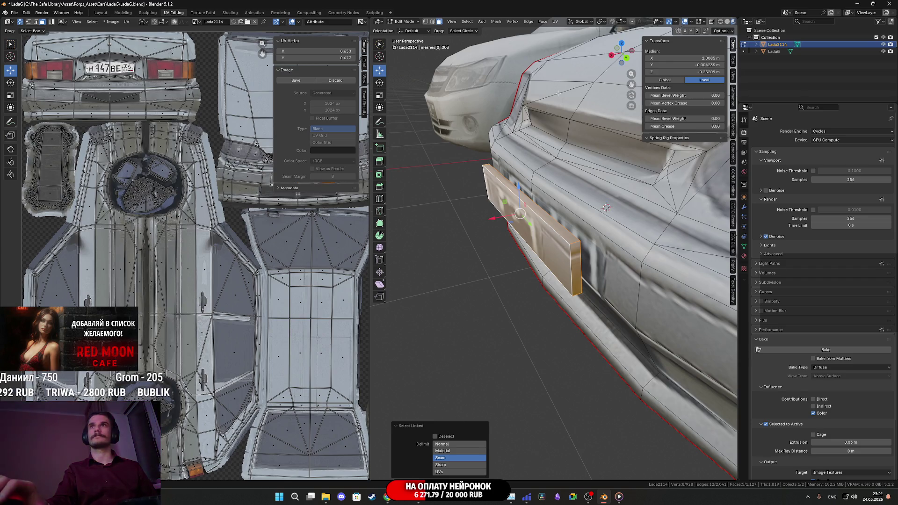
{"action": "scroll", "coordinate": [182, 266], "scroll_direction": "down", "scroll_amount": 4}
{"action": "left_click_drag", "start_coordinate": [250, 216], "coordinate": [176, 276]}
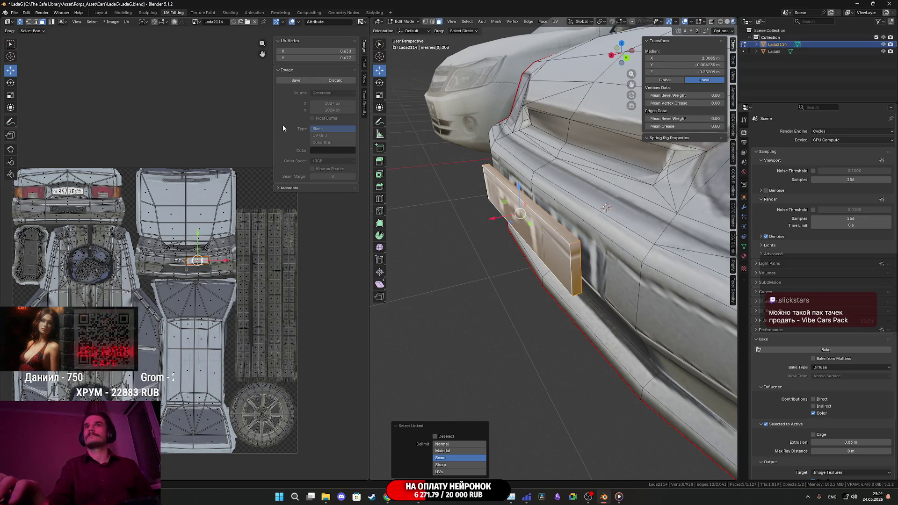
Unwrap the front plate angle-based and rotate its UV island a quarter turn
{"action": "left_click_drag", "start_coordinate": [226, 247], "coordinate": [195, 270]}
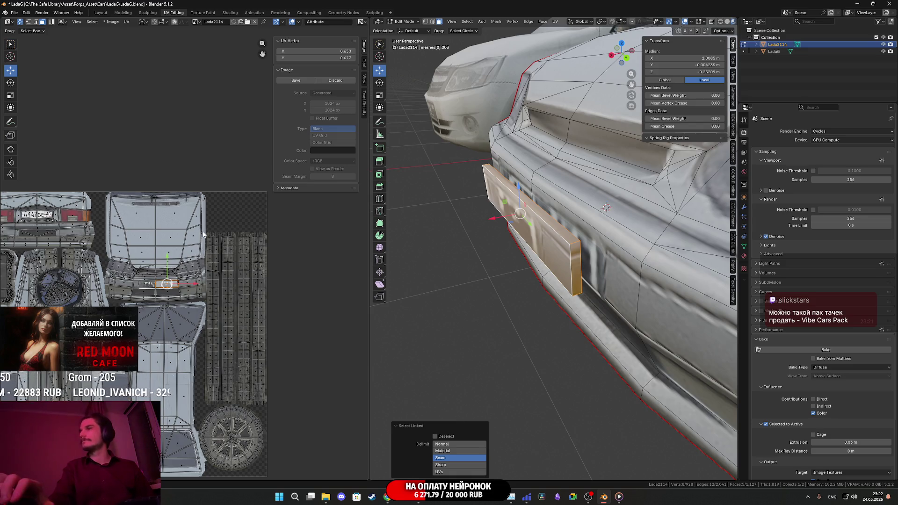
{"action": "left_click_drag", "start_coordinate": [210, 244], "coordinate": [200, 264]}
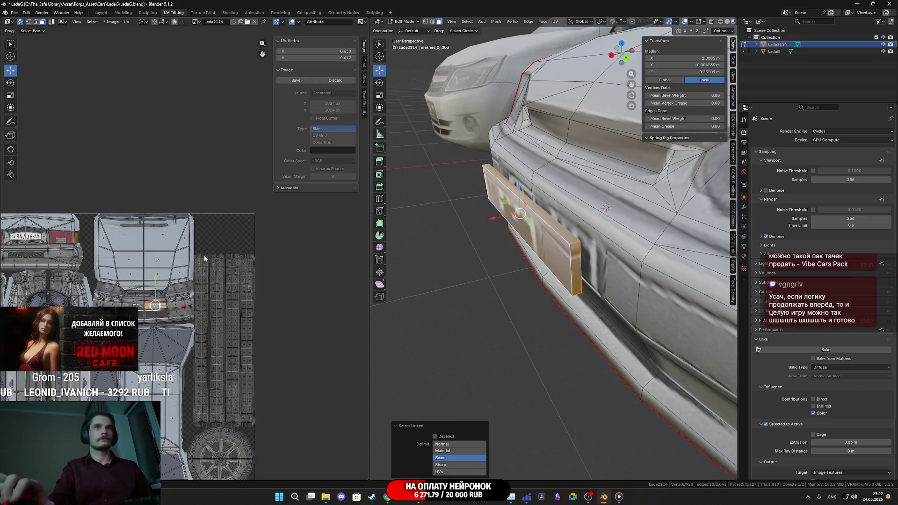
{"action": "key", "text": "shift+KP_1"}
{"action": "key", "text": "KP_Decimal"}
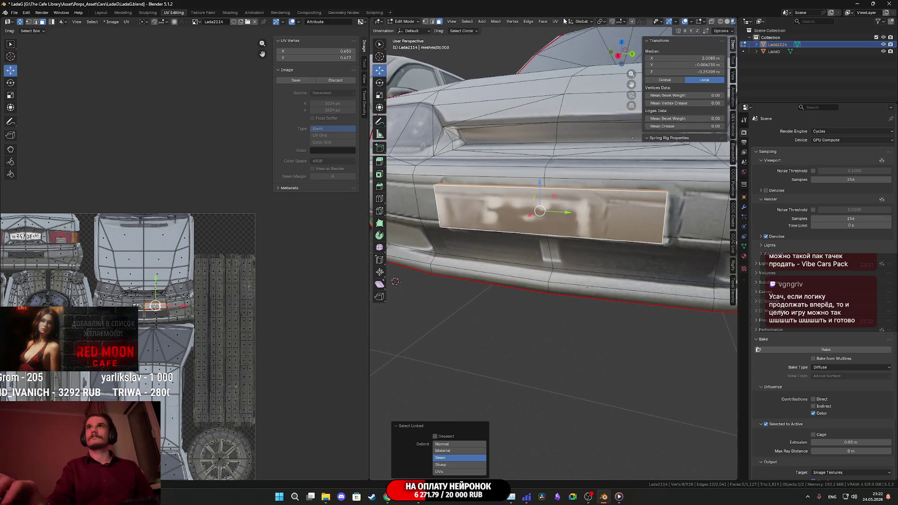
{"action": "left_click", "coordinate": [556, 21]}
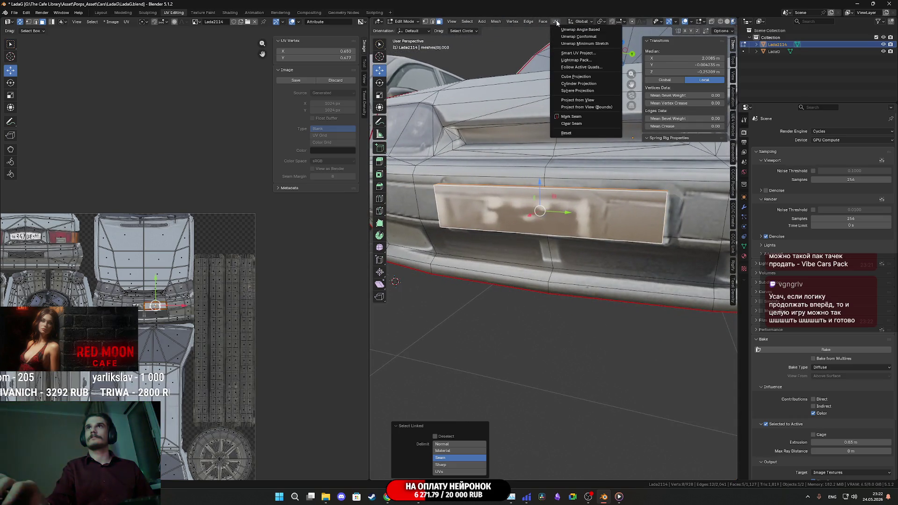
{"action": "left_click", "coordinate": [589, 29]}
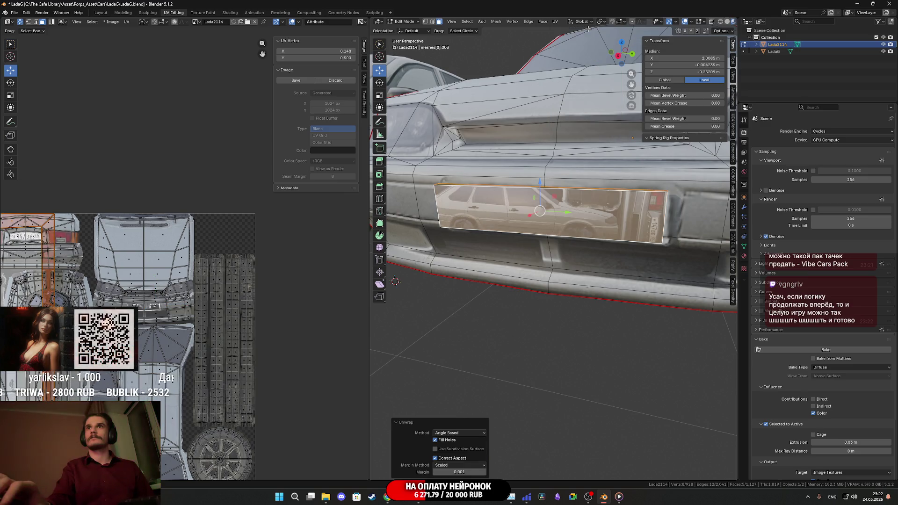
{"action": "scroll", "coordinate": [129, 295], "scroll_direction": "down", "scroll_amount": 2}
{"action": "key", "text": "r"}
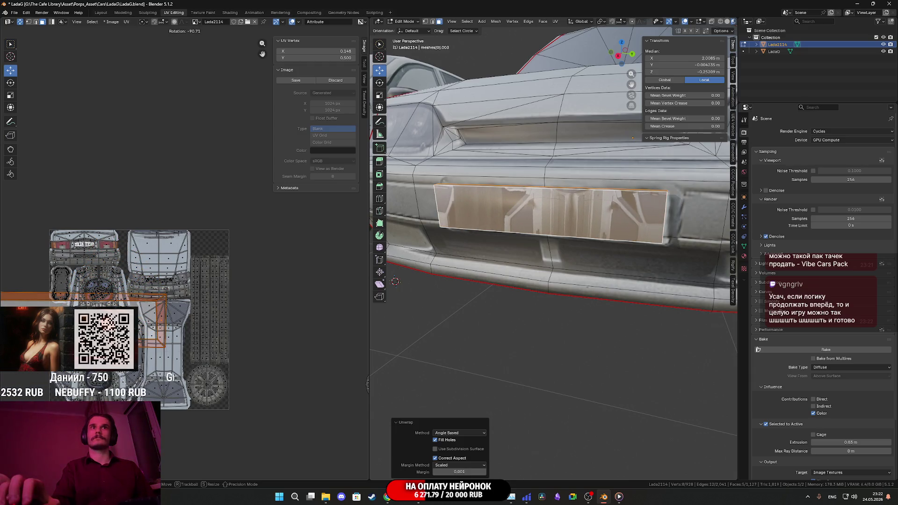
{"action": "key", "text": "Return"}
Shrink the plate's UV island to a small strip, then re-unwrap it with minimum stretch
{"action": "key", "text": "g"}
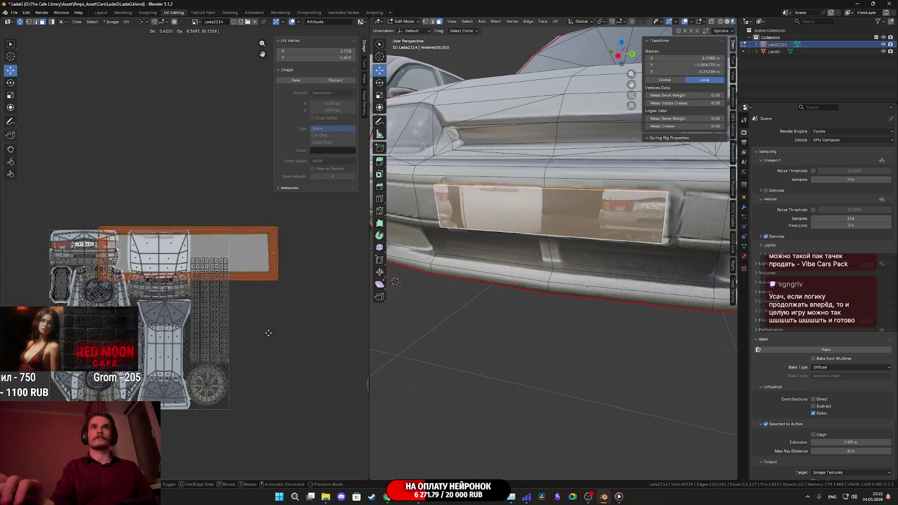
{"action": "key", "text": "s"}
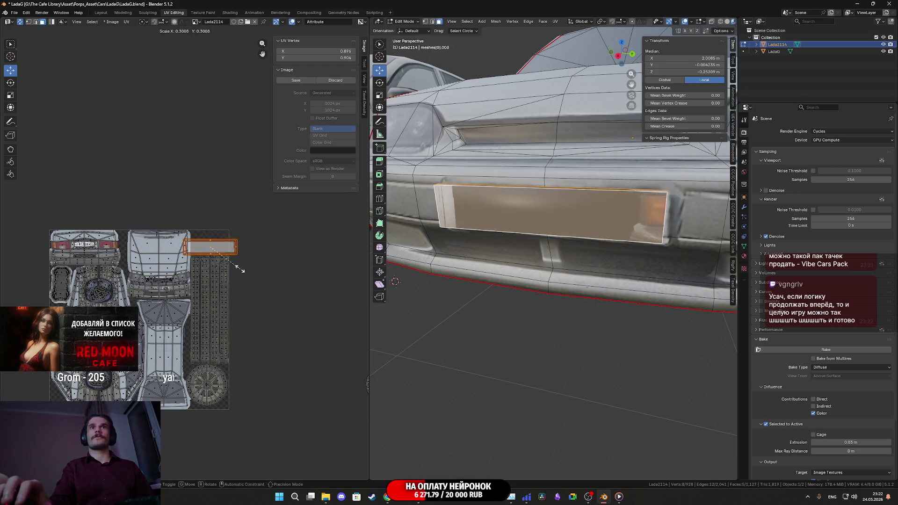
{"action": "left_click", "coordinate": [229, 263]}
{"action": "scroll", "coordinate": [229, 263], "scroll_direction": "up", "scroll_amount": 8}
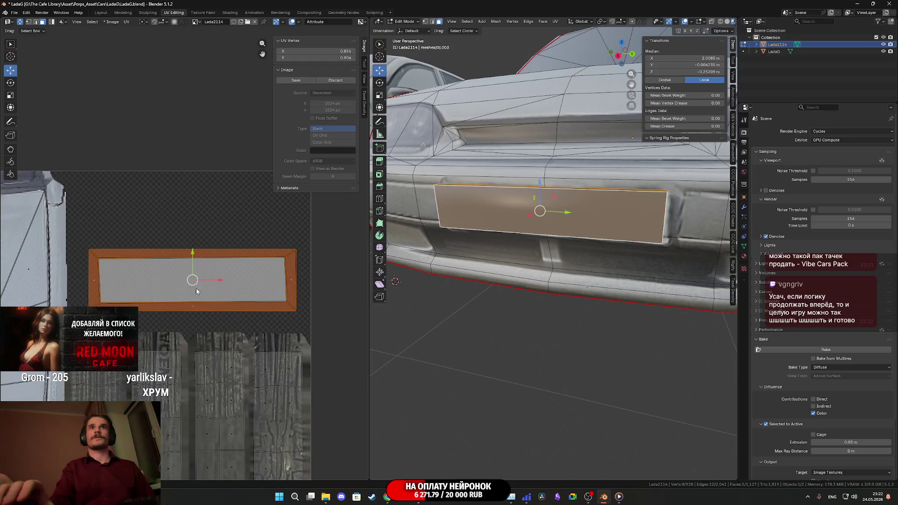
{"action": "left_click_drag", "start_coordinate": [205, 293], "coordinate": [204, 245]}
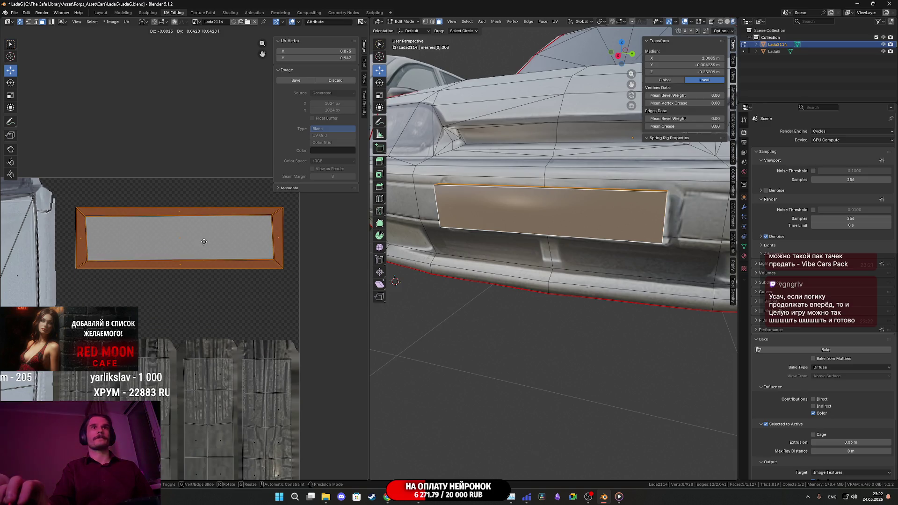
{"action": "left_click", "coordinate": [556, 22]}
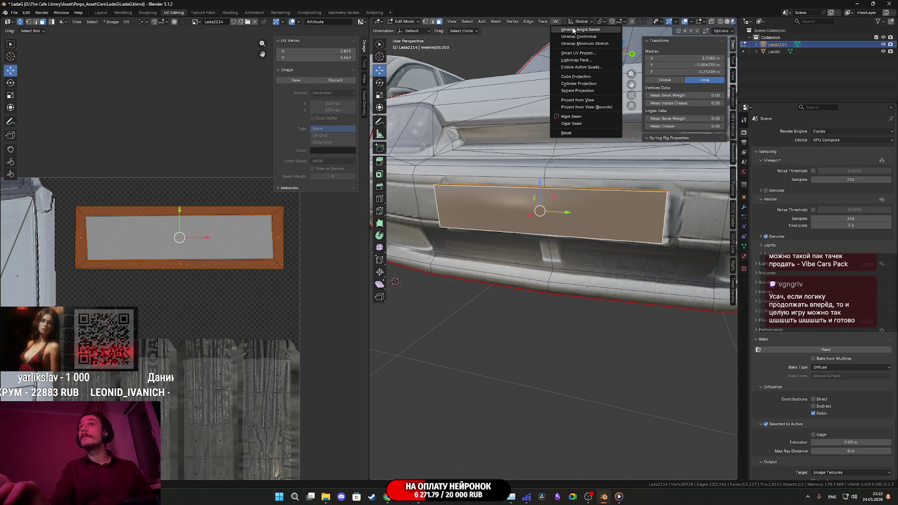
{"action": "left_click", "coordinate": [590, 43]}
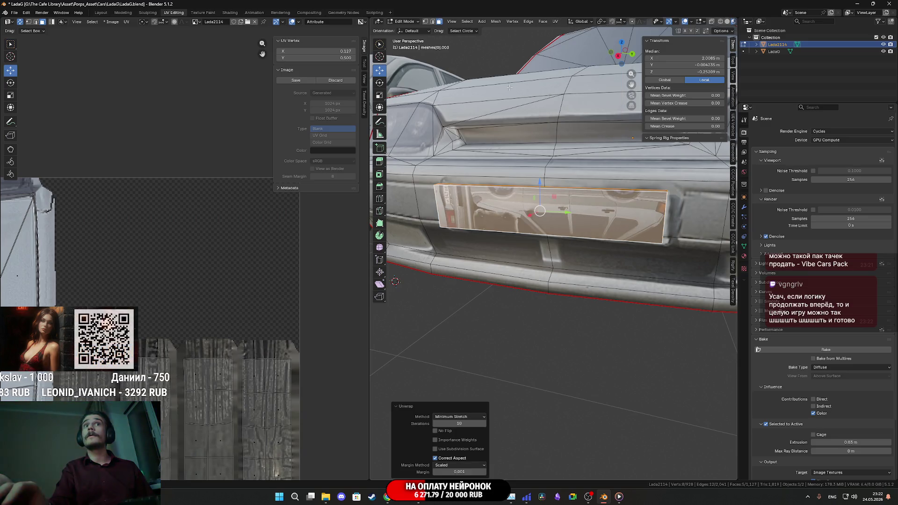
{"action": "scroll", "coordinate": [256, 293], "scroll_direction": "down", "scroll_amount": 5}
{"action": "mouse_move", "coordinate": [255, 293]}
{"action": "left_mouse_down"}
{"action": "mouse_move", "coordinate": [334, 271]}
{"action": "mouse_move", "coordinate": [324, 322]}
{"action": "mouse_move", "coordinate": [295, 331]}
{"action": "mouse_move", "coordinate": [275, 278]}
{"action": "left_mouse_up"}
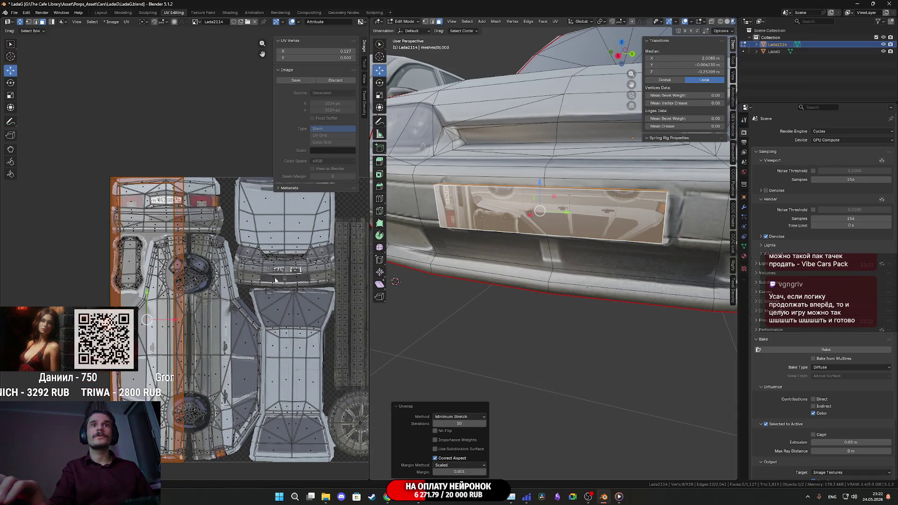
Re-unwrap the plate conformally and rotate its strip island to lie horizontal
{"action": "left_click", "coordinate": [556, 21]}
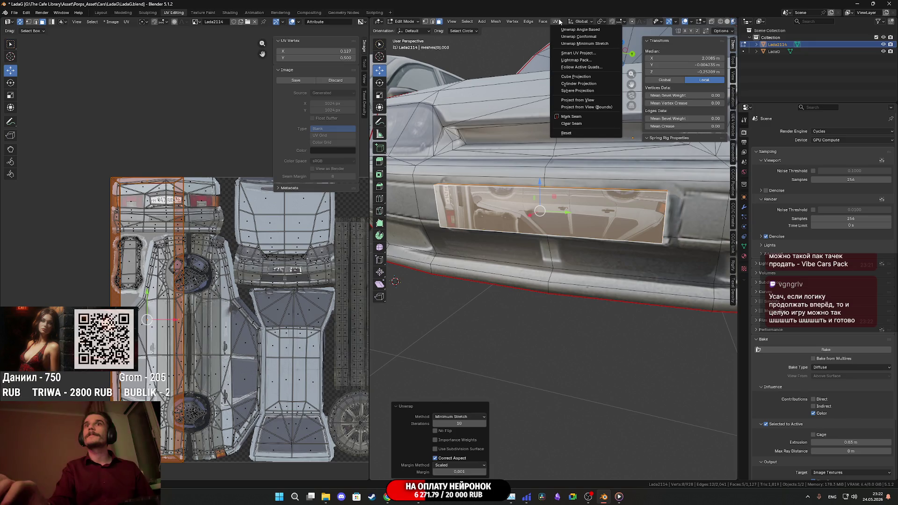
{"action": "left_click", "coordinate": [583, 41]}
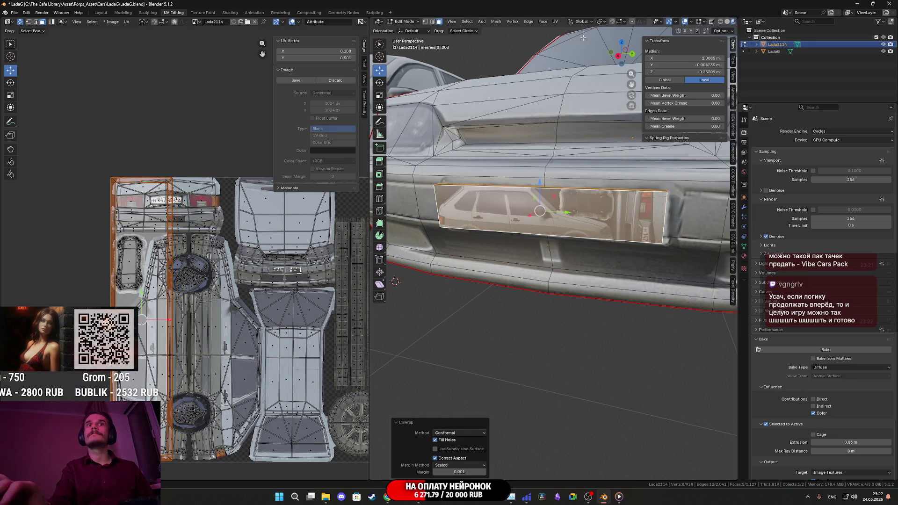
{"action": "mouse_move", "coordinate": [187, 270]}
{"action": "left_mouse_down"}
{"action": "mouse_move", "coordinate": [149, 291]}
{"action": "mouse_move", "coordinate": [235, 162]}
{"action": "mouse_move", "coordinate": [375, 284]}
{"action": "left_mouse_up"}
{"action": "left_click_drag", "start_coordinate": [275, 236], "coordinate": [119, 250]}
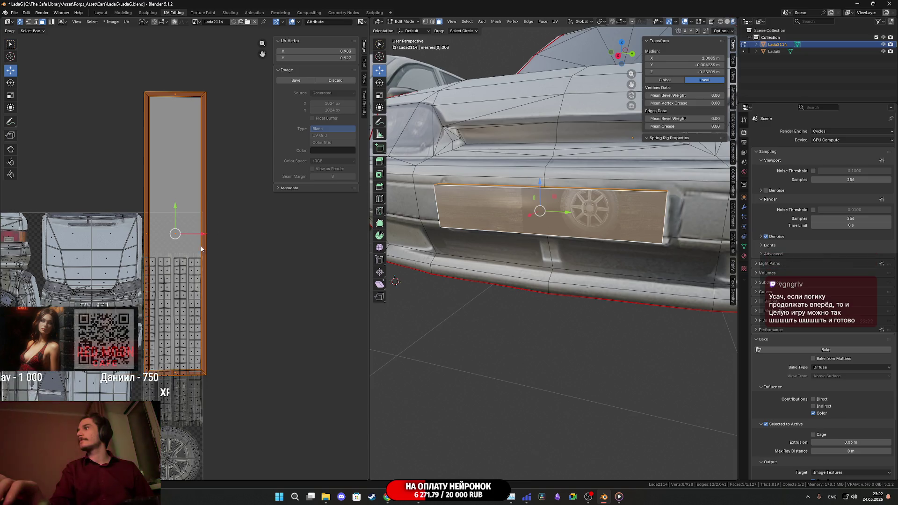
{"action": "scroll", "coordinate": [200, 255], "scroll_direction": "down", "scroll_amount": 2}
{"action": "key", "text": "r"}
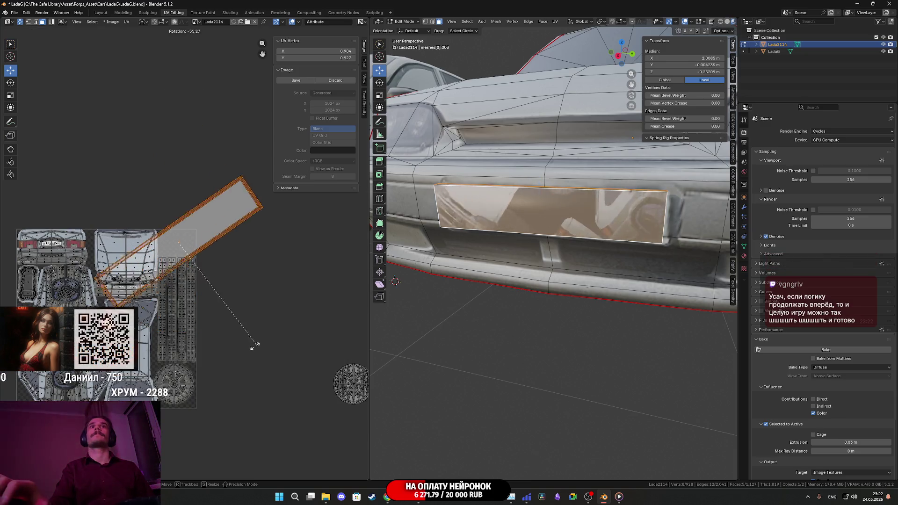
{"action": "left_click", "coordinate": [179, 381]}
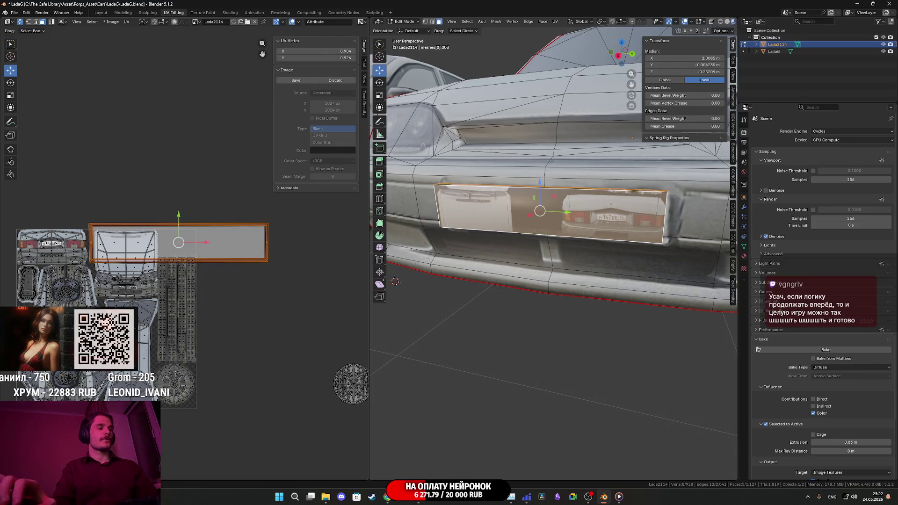
Shrink the plate strip island and move it down-left on the texture
{"action": "scroll", "coordinate": [231, 283], "scroll_direction": "up", "scroll_amount": 2}
{"action": "key", "text": "s"}
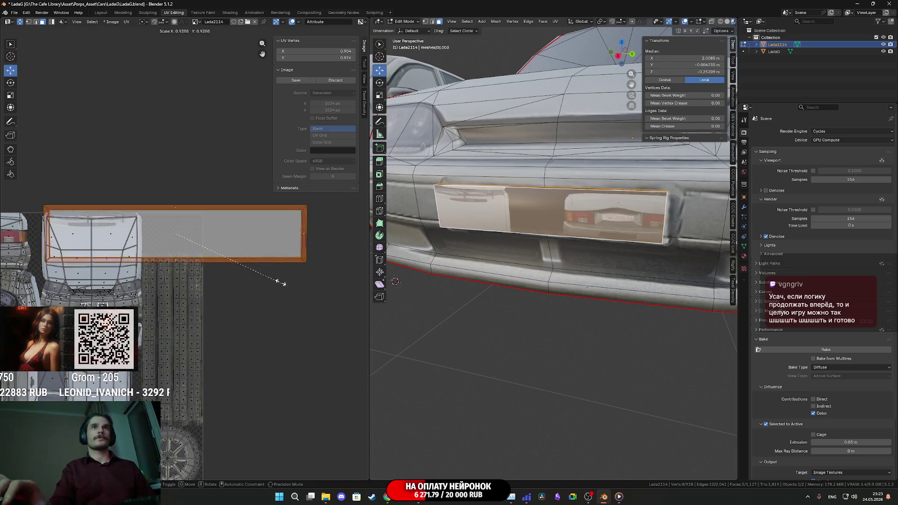
{"action": "left_click", "coordinate": [198, 246]}
{"action": "scroll", "coordinate": [198, 246], "scroll_direction": "up", "scroll_amount": 5}
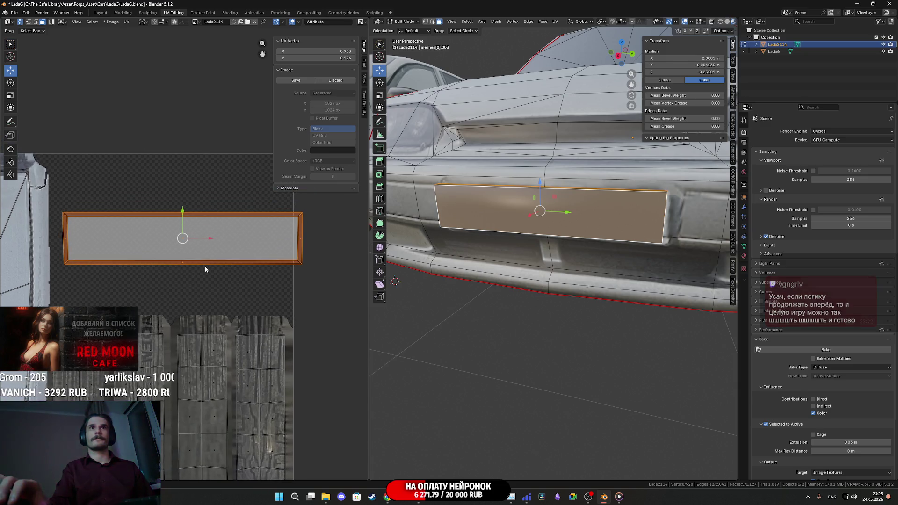
{"action": "scroll", "coordinate": [181, 293], "scroll_direction": "down", "scroll_amount": 2}
{"action": "key", "text": "g"}
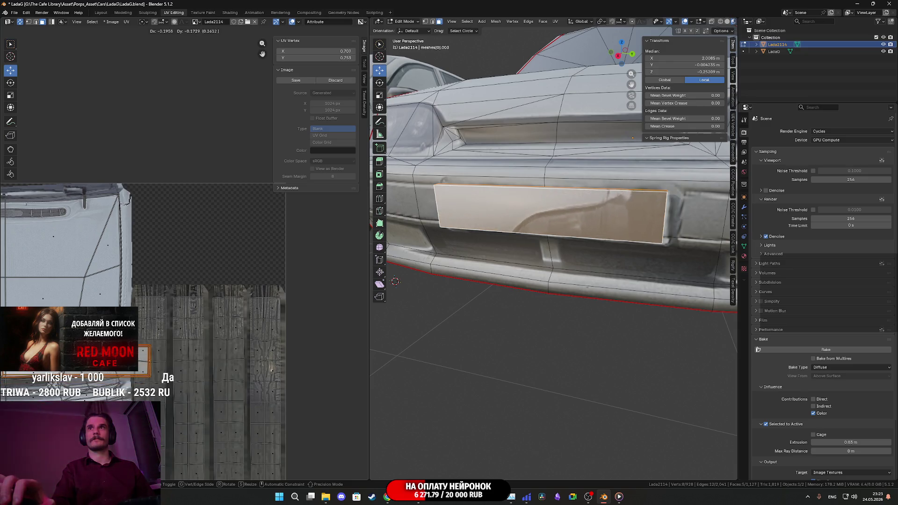
{"action": "left_click", "coordinate": [204, 269]}
{"action": "scroll", "coordinate": [224, 281], "scroll_direction": "up", "scroll_amount": 2}
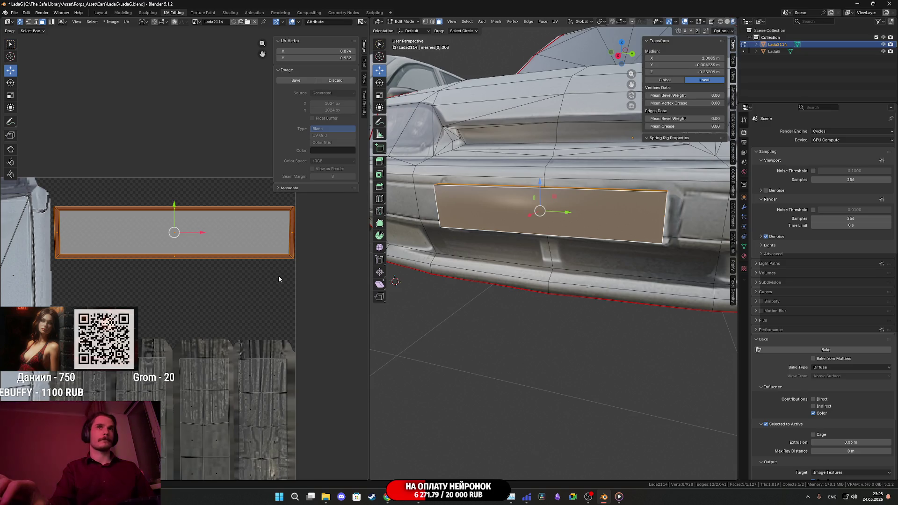
Stretch the UV island taller along Y and place it on the grey plate area
{"action": "key", "text": "s"}
{"action": "key", "text": "y"}
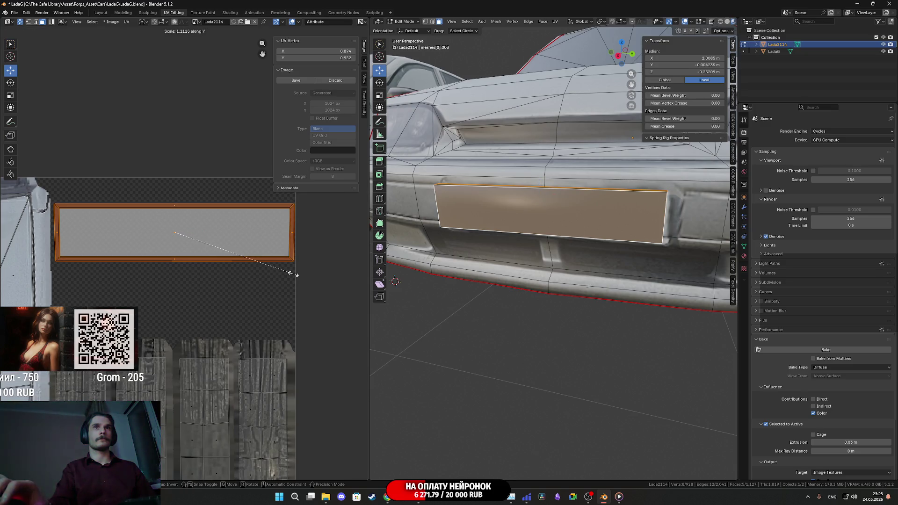
{"action": "left_click", "coordinate": [294, 271]}
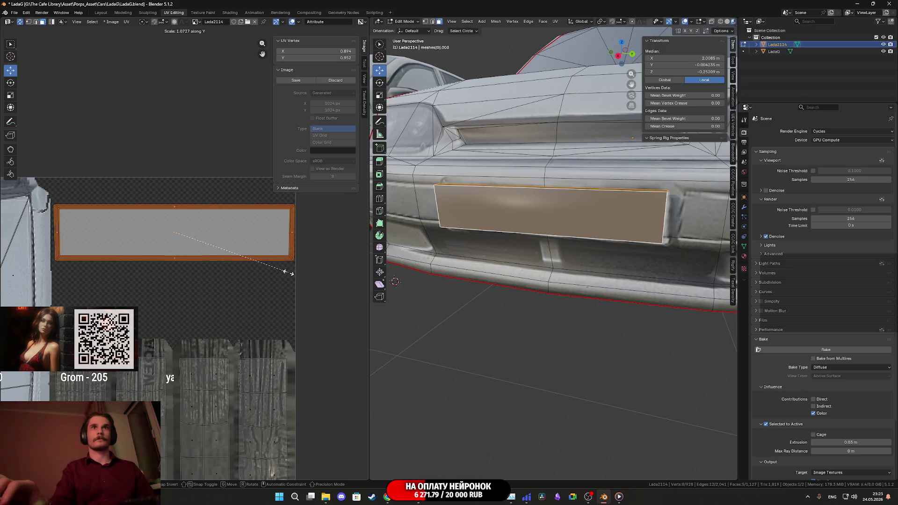
{"action": "mouse_move", "coordinate": [174, 207]}
{"action": "left_mouse_down"}
{"action": "mouse_move", "coordinate": [174, 196]}
{"action": "mouse_move", "coordinate": [180, 272]}
{"action": "mouse_move", "coordinate": [214, 284]}
{"action": "left_mouse_up"}
{"action": "scroll", "coordinate": [218, 281], "scroll_direction": "up", "scroll_amount": 2}
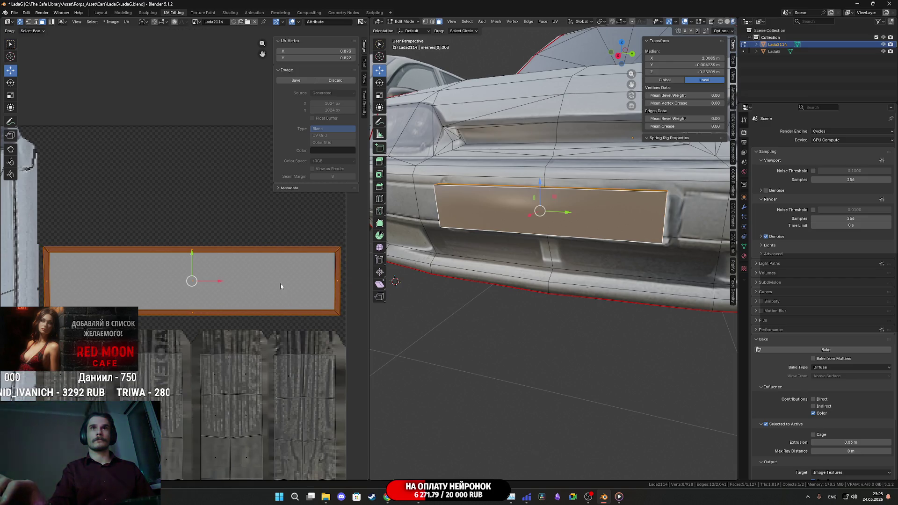
{"action": "left_click_drag", "start_coordinate": [192, 254], "coordinate": [192, 255]}
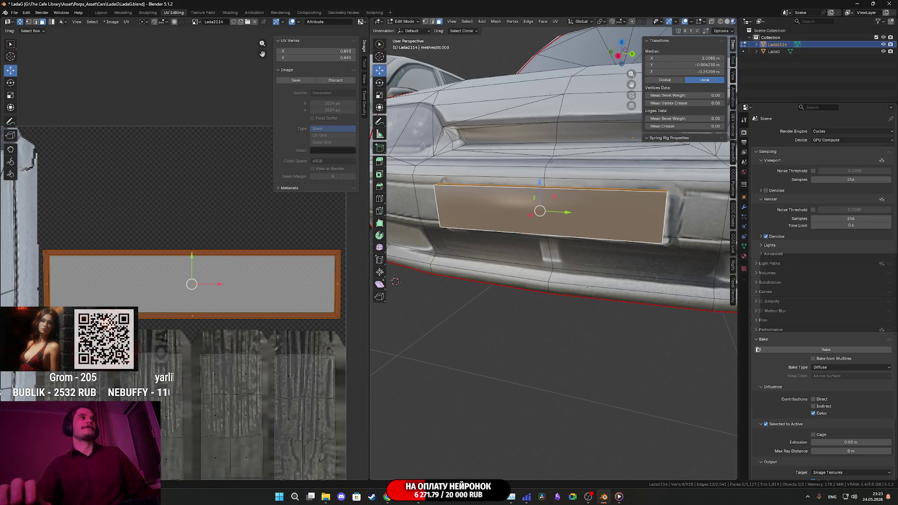
{"action": "scroll", "coordinate": [554, 211], "scroll_direction": "down", "scroll_amount": 5}
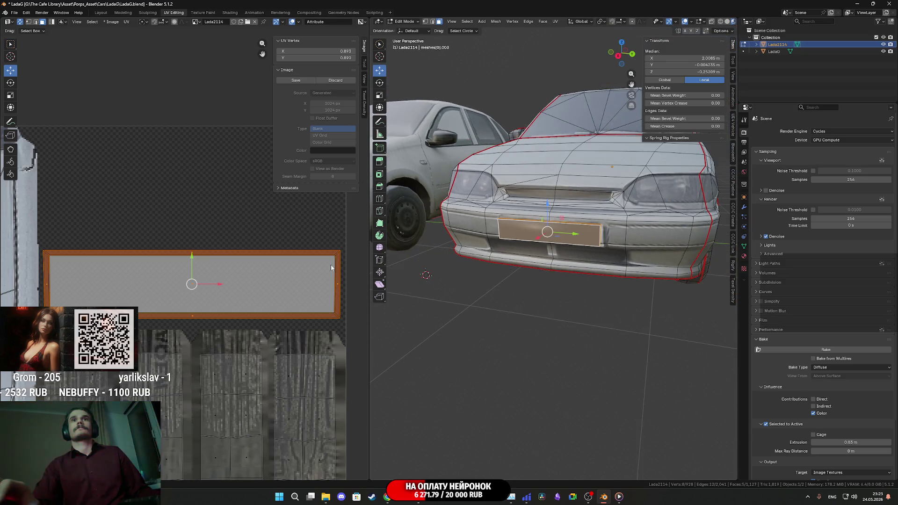
{"action": "scroll", "coordinate": [287, 257], "scroll_direction": "down", "scroll_amount": 2}
{"action": "mouse_move", "coordinate": [504, 246]}
{"action": "left_mouse_down"}
{"action": "mouse_move", "coordinate": [514, 265]}
{"action": "mouse_move", "coordinate": [374, 279]}
{"action": "left_mouse_up"}
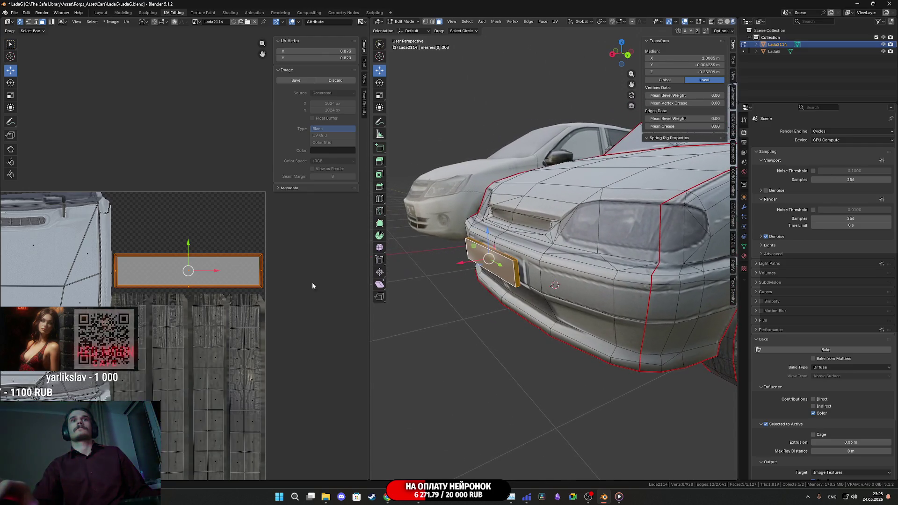
{"action": "scroll", "coordinate": [263, 290], "scroll_direction": "up", "scroll_amount": 4}
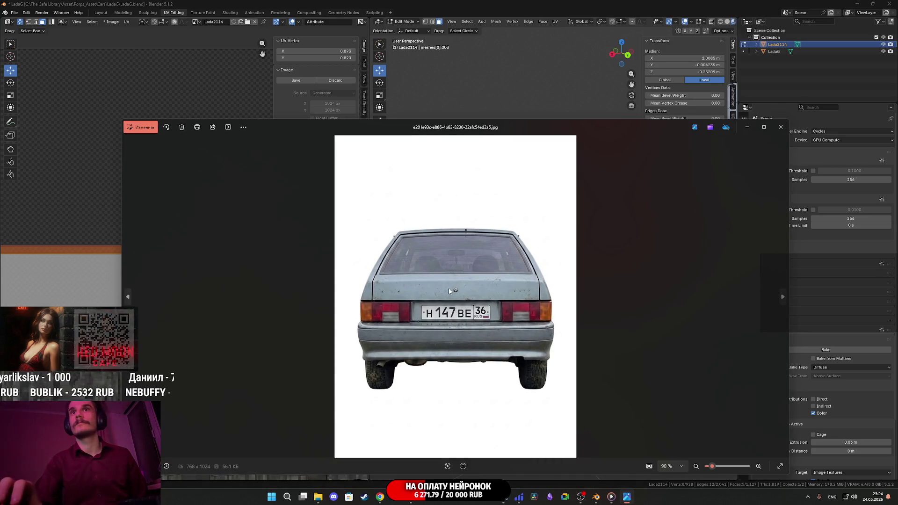
Crop the rear car photo tightly around the licence plate to 231×56
{"action": "left_click", "coordinate": [140, 127]}
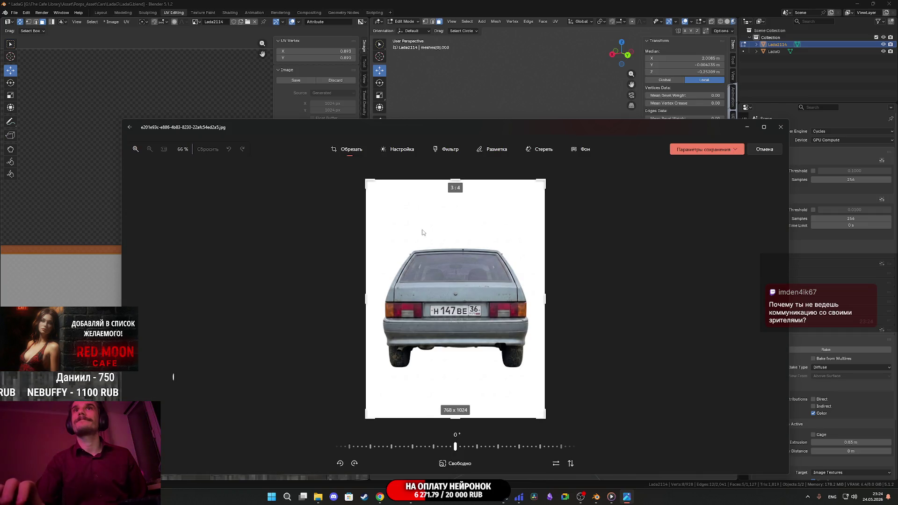
{"action": "mouse_move", "coordinate": [455, 414]}
{"action": "left_mouse_down"}
{"action": "mouse_move", "coordinate": [461, 309]}
{"action": "mouse_move", "coordinate": [469, 320]}
{"action": "left_mouse_up"}
{"action": "mouse_move", "coordinate": [609, 179]}
{"action": "left_mouse_down"}
{"action": "mouse_move", "coordinate": [545, 326]}
{"action": "mouse_move", "coordinate": [501, 387]}
{"action": "left_mouse_up"}
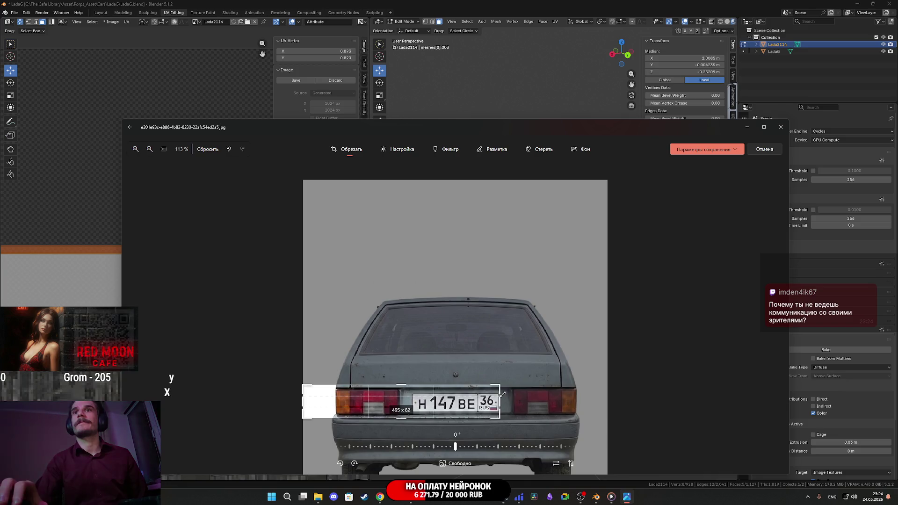
{"action": "mouse_move", "coordinate": [136, 305]}
{"action": "left_mouse_down"}
{"action": "mouse_move", "coordinate": [498, 320]}
{"action": "mouse_move", "coordinate": [486, 321]}
{"action": "left_mouse_up"}
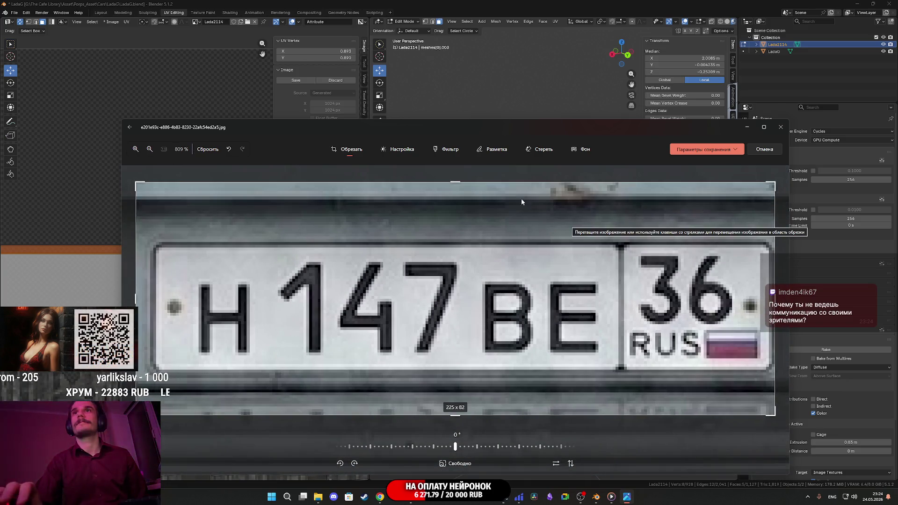
{"action": "left_click_drag", "start_coordinate": [462, 185], "coordinate": [466, 228]}
{"action": "left_click_drag", "start_coordinate": [455, 395], "coordinate": [459, 367]}
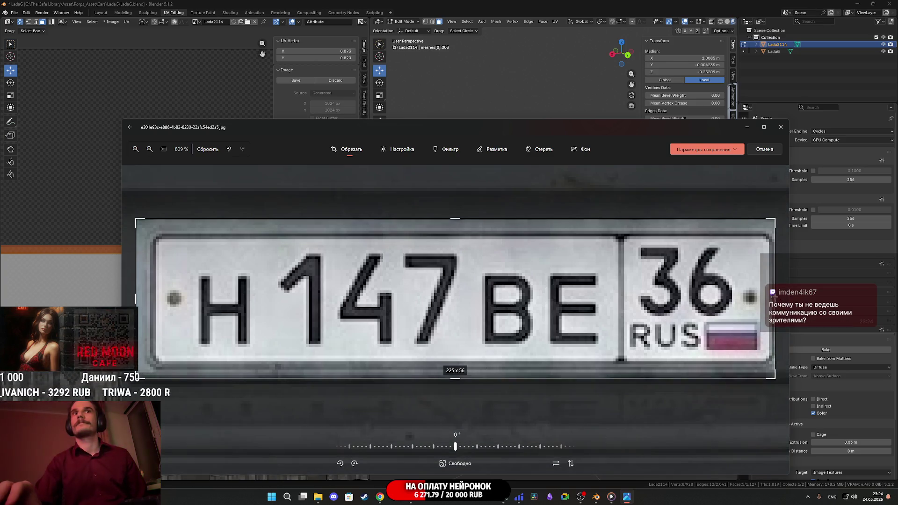
{"action": "mouse_move", "coordinate": [774, 296]}
{"action": "left_mouse_down"}
{"action": "mouse_move", "coordinate": [716, 293]}
{"action": "mouse_move", "coordinate": [775, 300]}
{"action": "mouse_move", "coordinate": [655, 325]}
{"action": "left_mouse_up"}
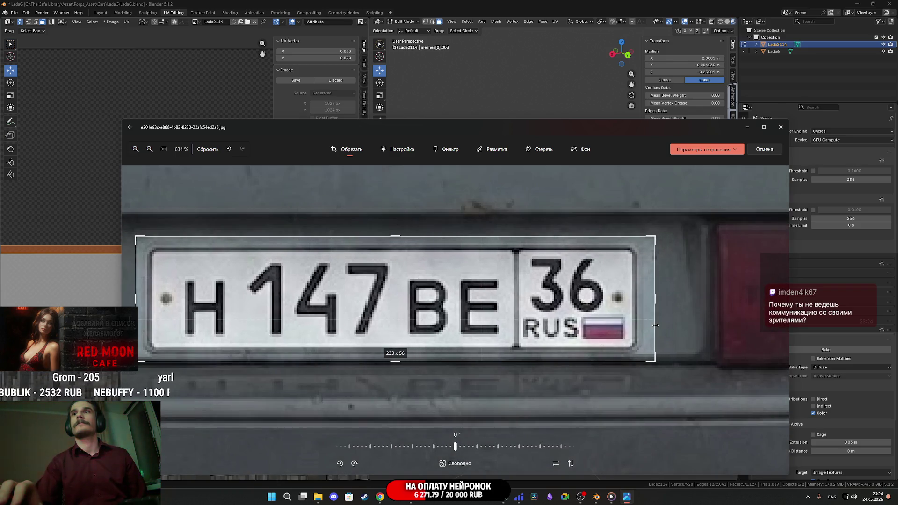
{"action": "left_click_drag", "start_coordinate": [653, 326], "coordinate": [651, 326]}
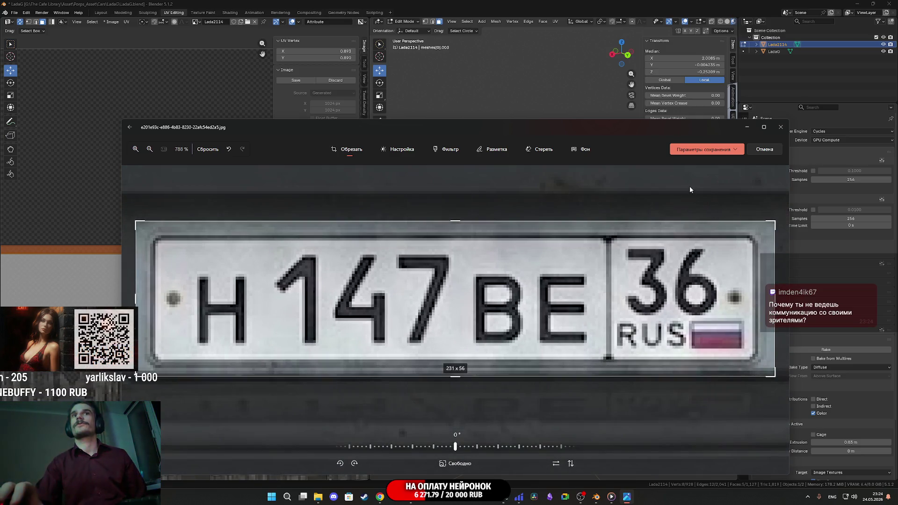
{"action": "left_click", "coordinate": [739, 154]}
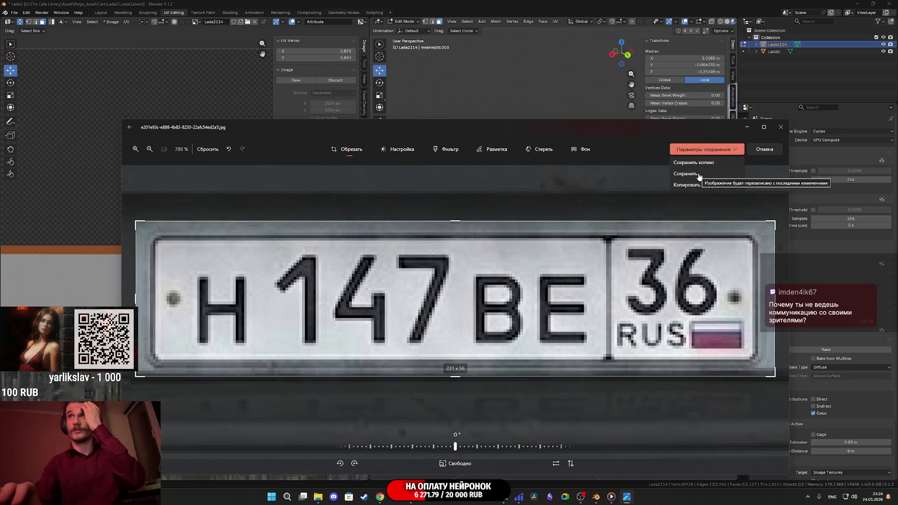
{"action": "left_click", "coordinate": [703, 164]}
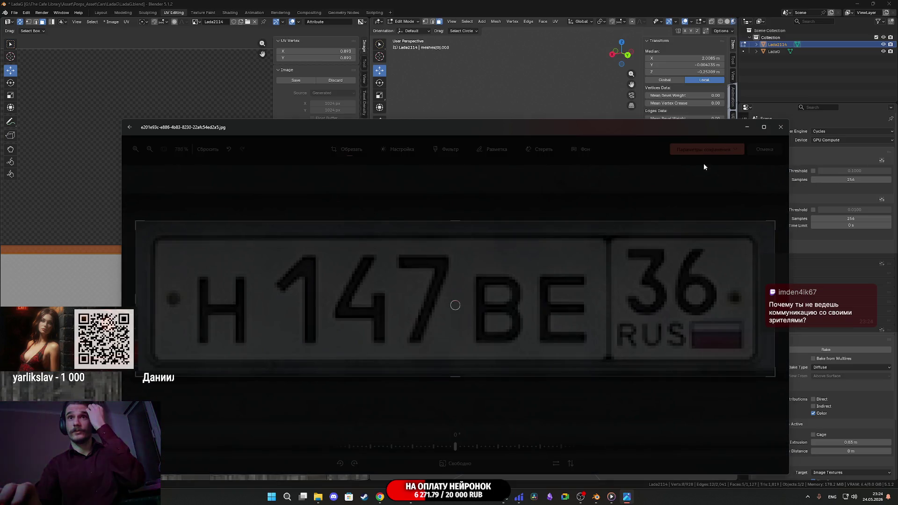
{"action": "type", "text": "567567567575757"}
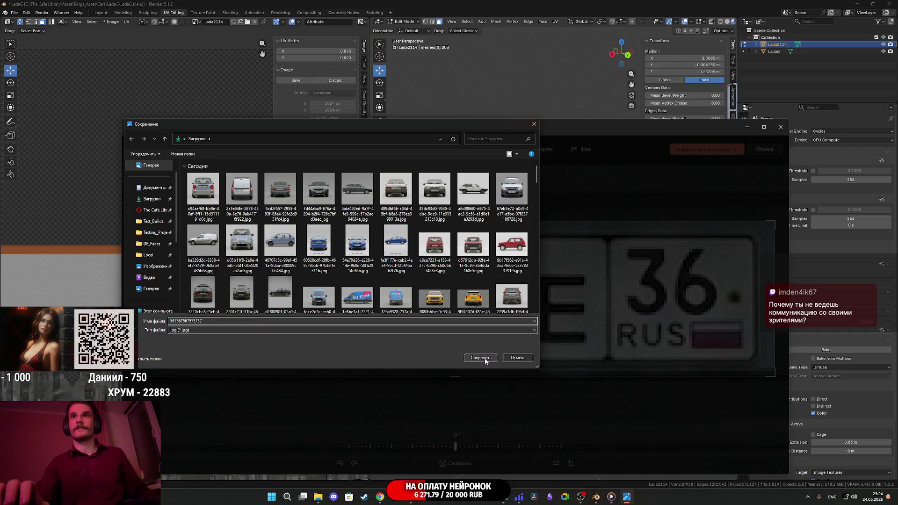
{"action": "left_click", "coordinate": [481, 358]}
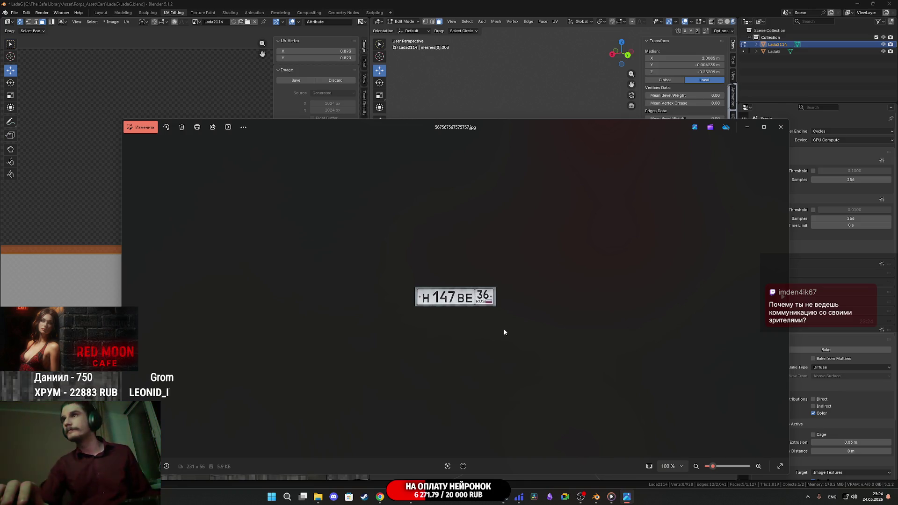
{"action": "left_click", "coordinate": [785, 130]}
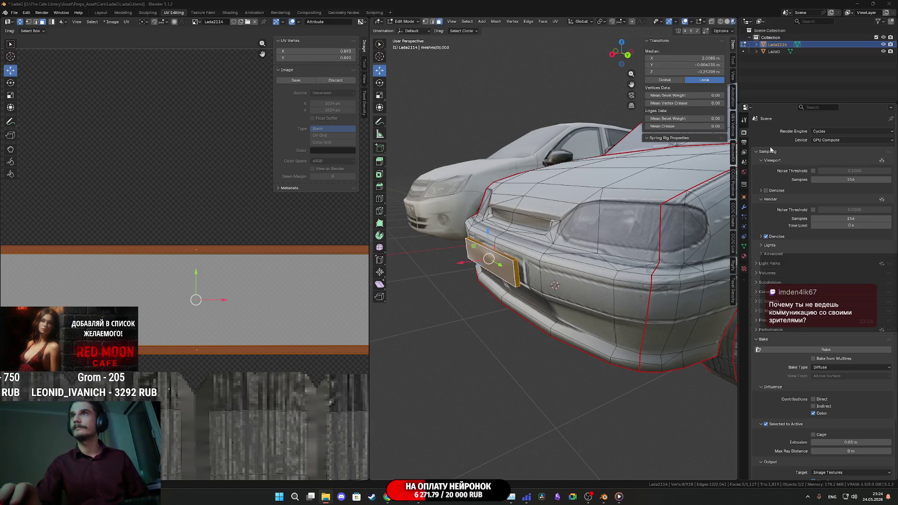
Nudge the front plate 0.000166 m along X against the bumper, then view from Top Orthographic
{"action": "scroll", "coordinate": [286, 308], "scroll_direction": "down", "scroll_amount": 4}
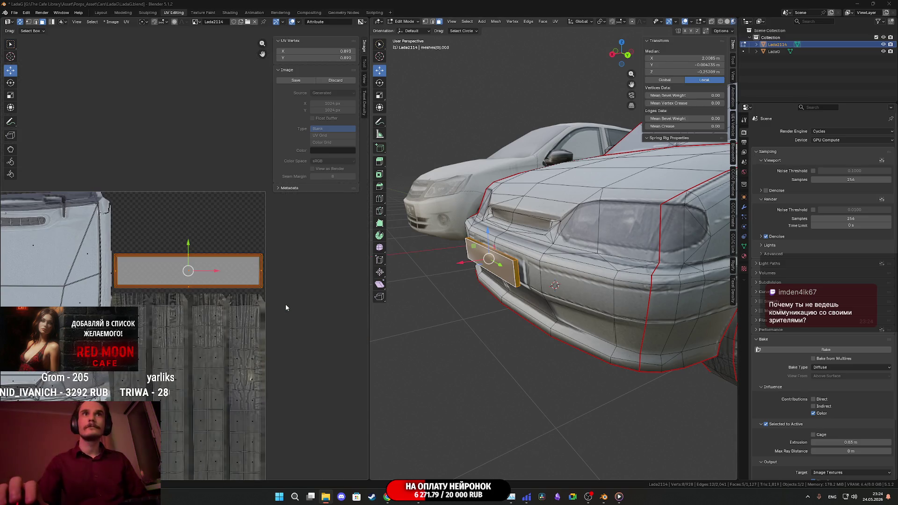
{"action": "mouse_move", "coordinate": [593, 295]}
{"action": "left_mouse_down"}
{"action": "mouse_move", "coordinate": [486, 309]}
{"action": "mouse_move", "coordinate": [477, 299]}
{"action": "mouse_move", "coordinate": [546, 336]}
{"action": "mouse_move", "coordinate": [538, 348]}
{"action": "mouse_move", "coordinate": [561, 331]}
{"action": "mouse_move", "coordinate": [634, 320]}
{"action": "left_mouse_up"}
{"action": "left_click", "coordinate": [541, 336]}
{"action": "left_click_drag", "start_coordinate": [672, 264], "coordinate": [670, 264]}
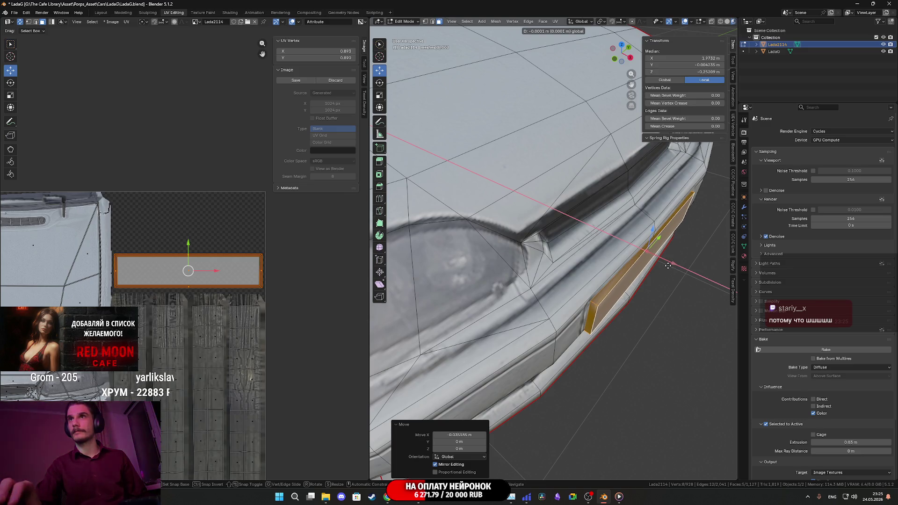
{"action": "left_click", "coordinate": [668, 265]}
{"action": "scroll", "coordinate": [668, 265], "scroll_direction": "down", "scroll_amount": 6}
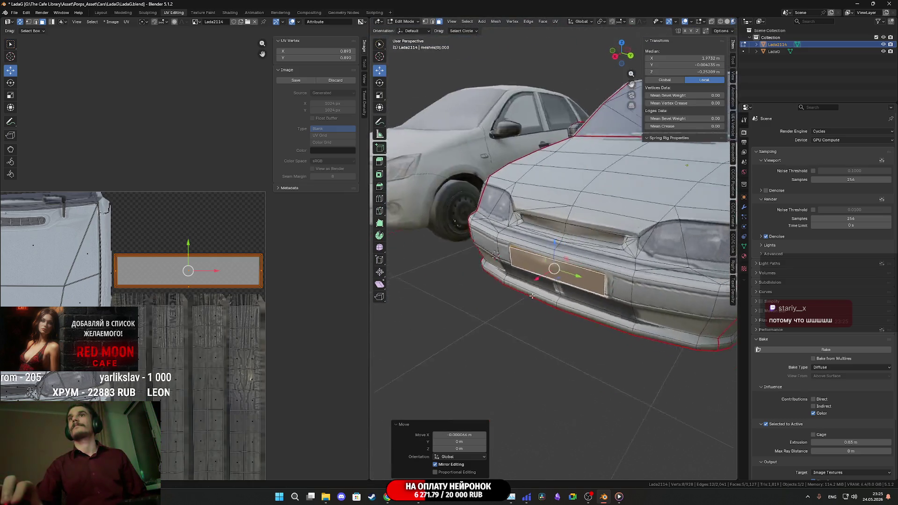
{"action": "scroll", "coordinate": [532, 307], "scroll_direction": "up", "scroll_amount": 4}
{"action": "scroll", "coordinate": [532, 307], "scroll_direction": "down", "scroll_amount": 4}
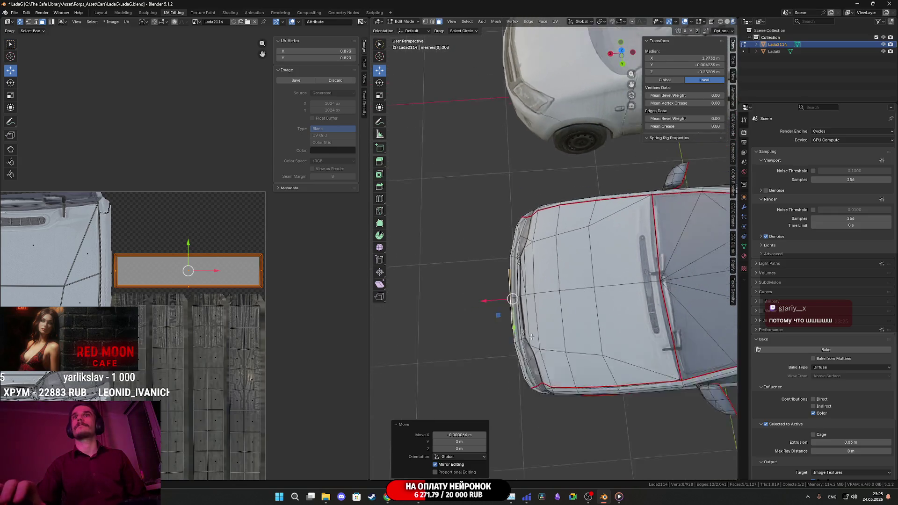
{"action": "left_click", "coordinate": [622, 53]}
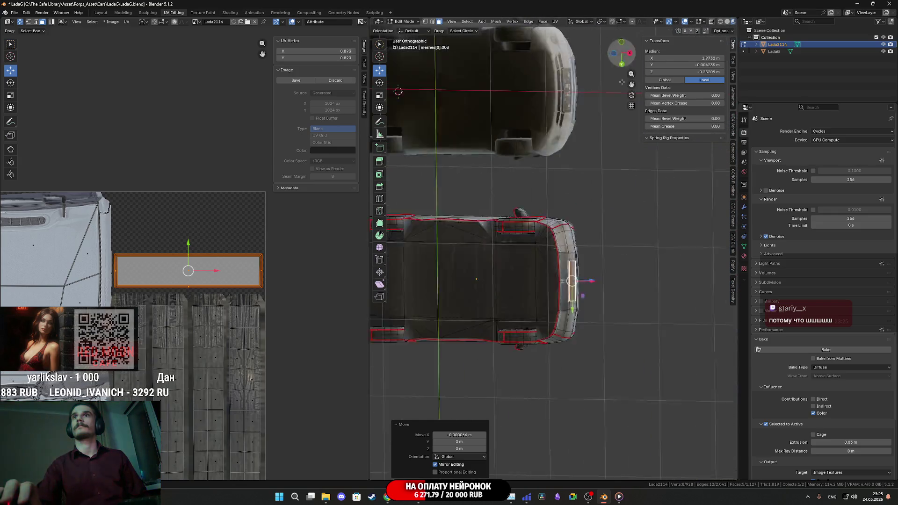
{"action": "left_click", "coordinate": [622, 52]}
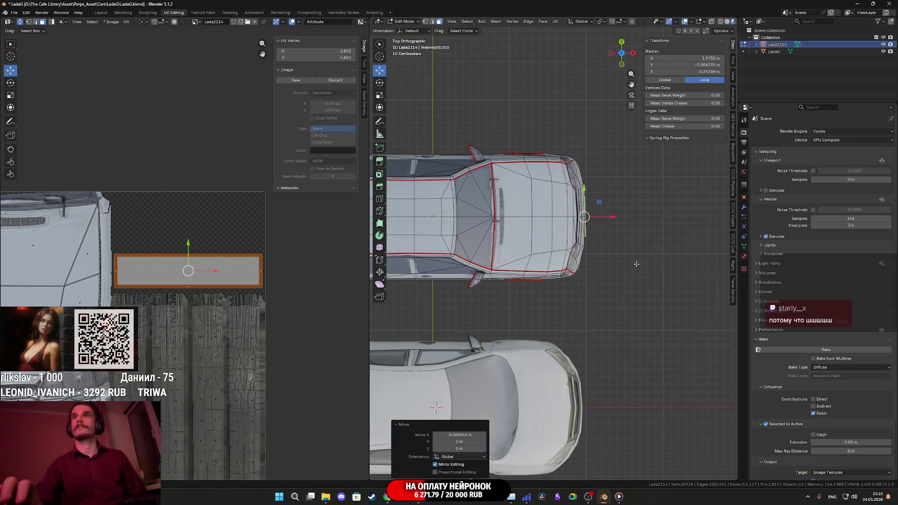
Duplicate the front plate, move it along X to the car's rear and flip it 180 degrees
{"action": "key", "text": "shift+d"}
{"action": "right_click", "coordinate": [699, 264]}
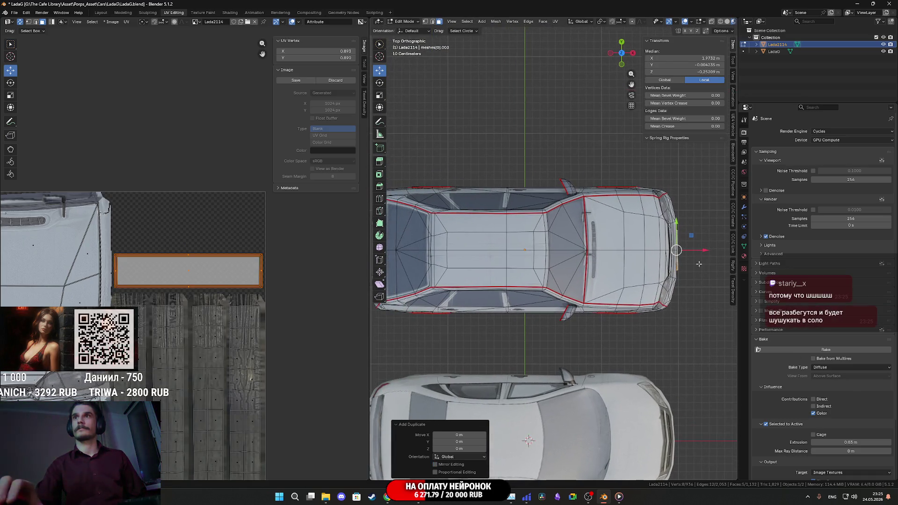
{"action": "left_click_drag", "start_coordinate": [704, 250], "coordinate": [442, 250]}
{"action": "key", "text": "KP_Decimal"}
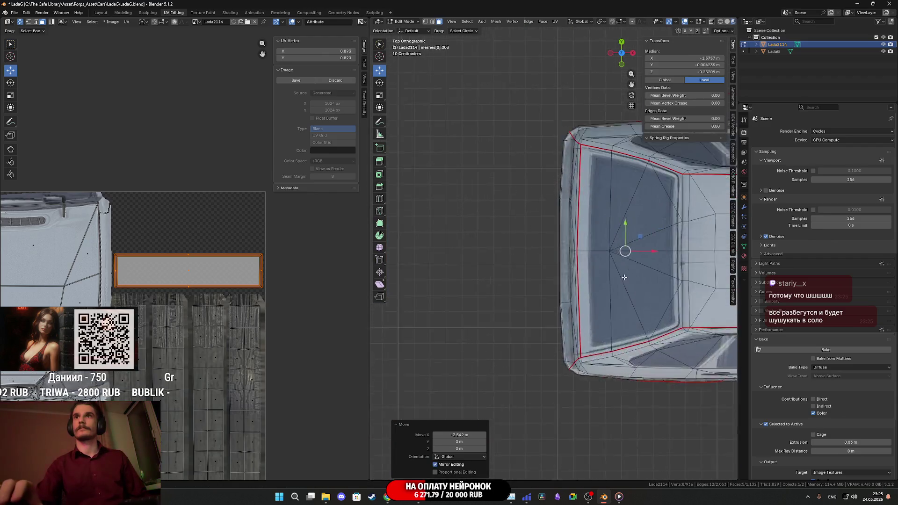
{"action": "key", "text": "g"}
{"action": "key", "text": "x"}
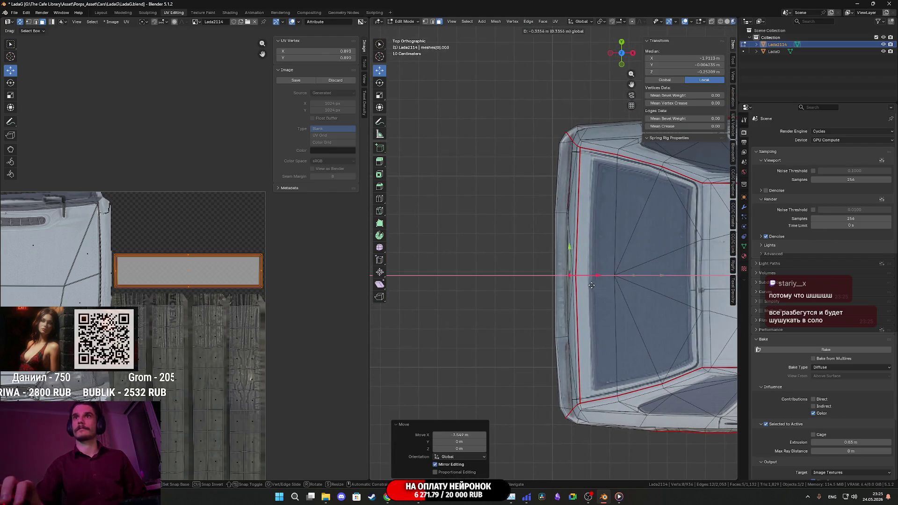
{"action": "left_click", "coordinate": [572, 290]}
{"action": "key", "text": "r"}
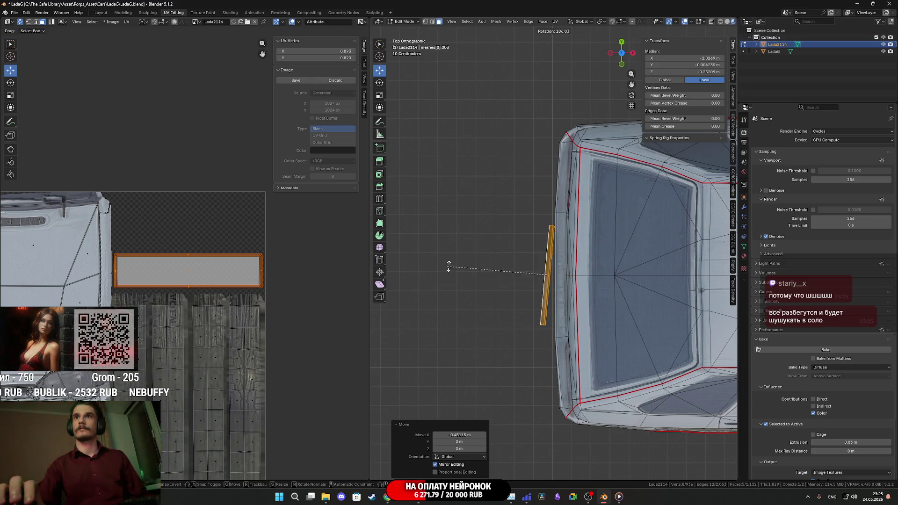
{"action": "left_click", "coordinate": [458, 278]}
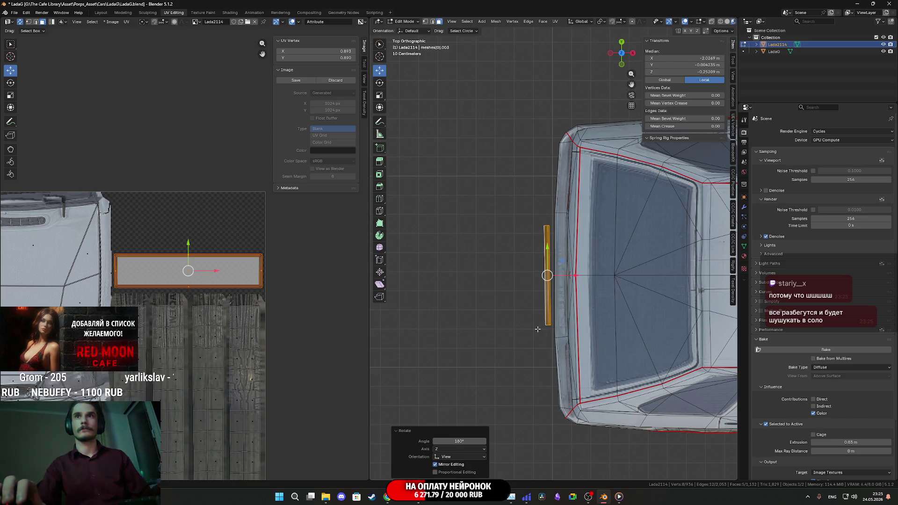
Shift the rear plate strip along X and raise it 0.077 m on Z
{"action": "scroll", "coordinate": [557, 313], "scroll_direction": "down", "scroll_amount": 3}
{"action": "scroll", "coordinate": [575, 301], "scroll_direction": "up", "scroll_amount": 5}
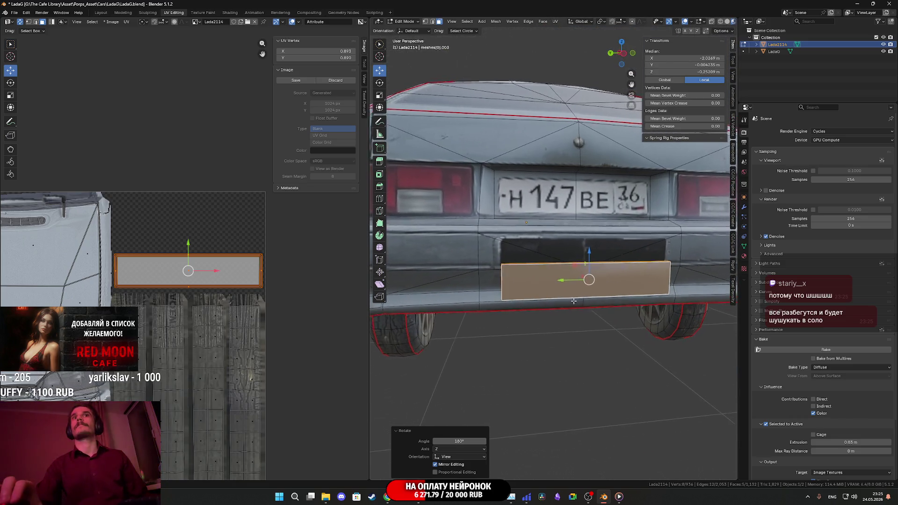
{"action": "scroll", "coordinate": [579, 309], "scroll_direction": "up", "scroll_amount": 2}
{"action": "left_click_drag", "start_coordinate": [607, 281], "coordinate": [647, 336]}
{"action": "key", "text": "g"}
{"action": "key", "text": "x"}
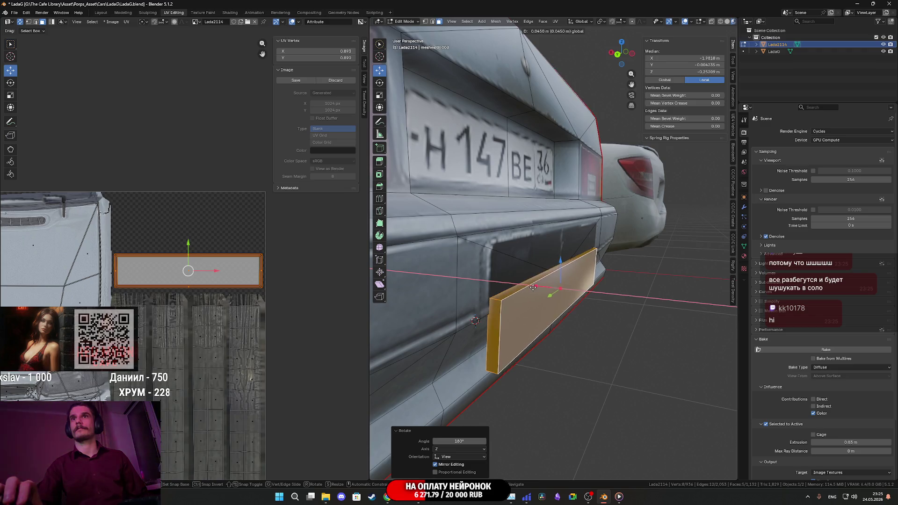
{"action": "left_click", "coordinate": [554, 268]}
{"action": "key", "text": "g"}
{"action": "key", "text": "z"}
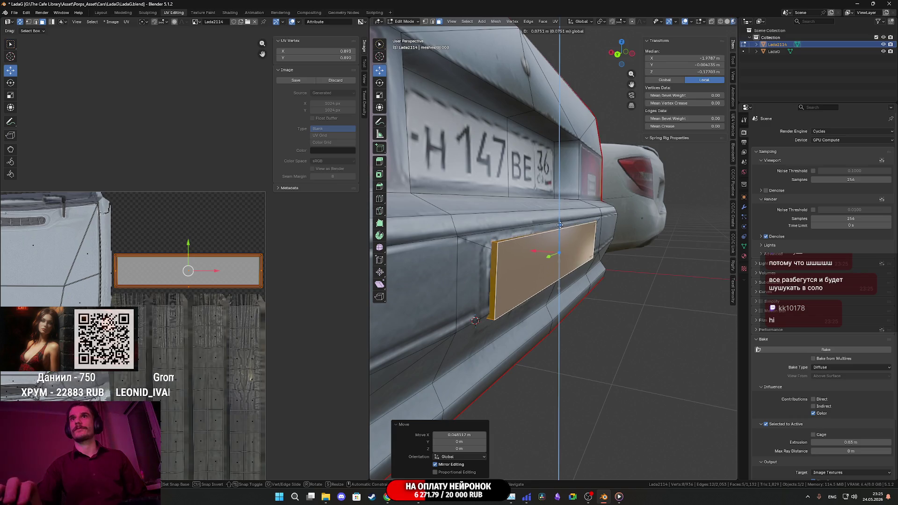
{"action": "left_click", "coordinate": [560, 225]}
In top orthographic view, rotate the plate strip 0.537° and nudge it along X
{"action": "mouse_move", "coordinate": [552, 277]}
{"action": "left_mouse_down"}
{"action": "mouse_move", "coordinate": [530, 312]}
{"action": "mouse_move", "coordinate": [606, 325]}
{"action": "left_mouse_up"}
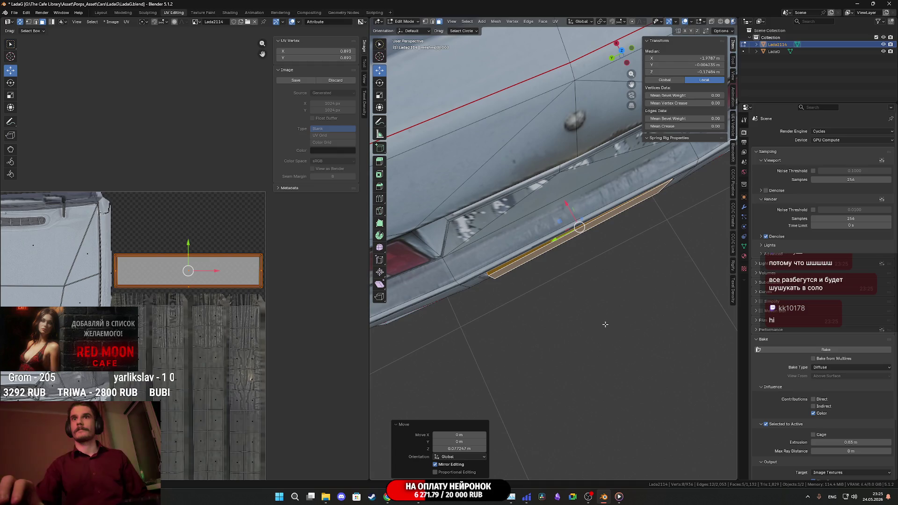
{"action": "left_click", "coordinate": [621, 52]}
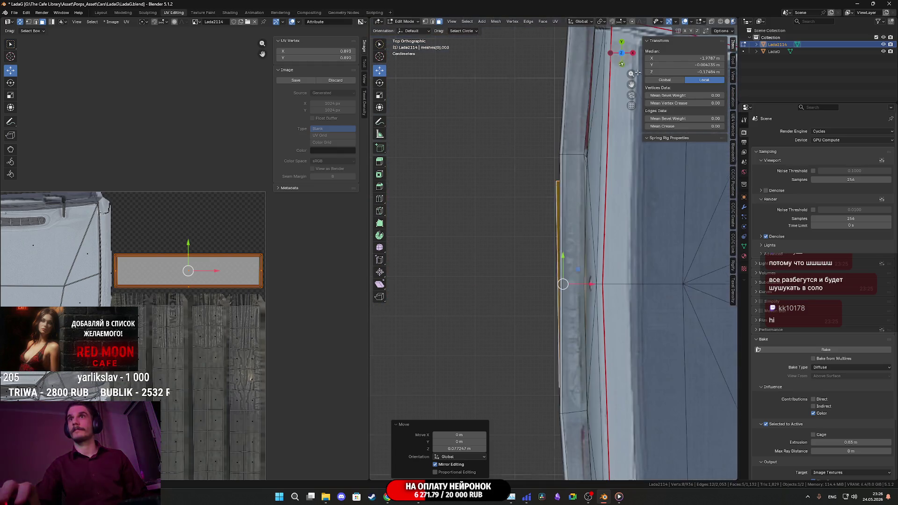
{"action": "key", "text": "r"}
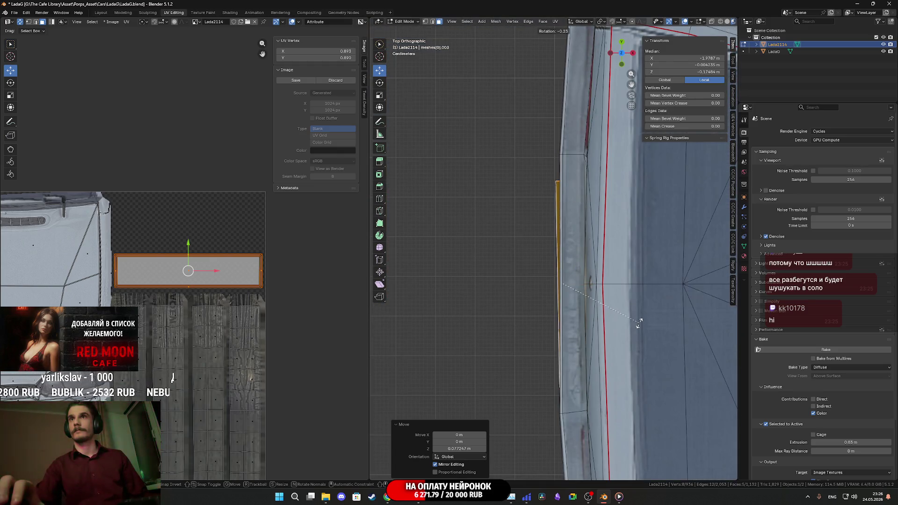
{"action": "left_click", "coordinate": [637, 330]}
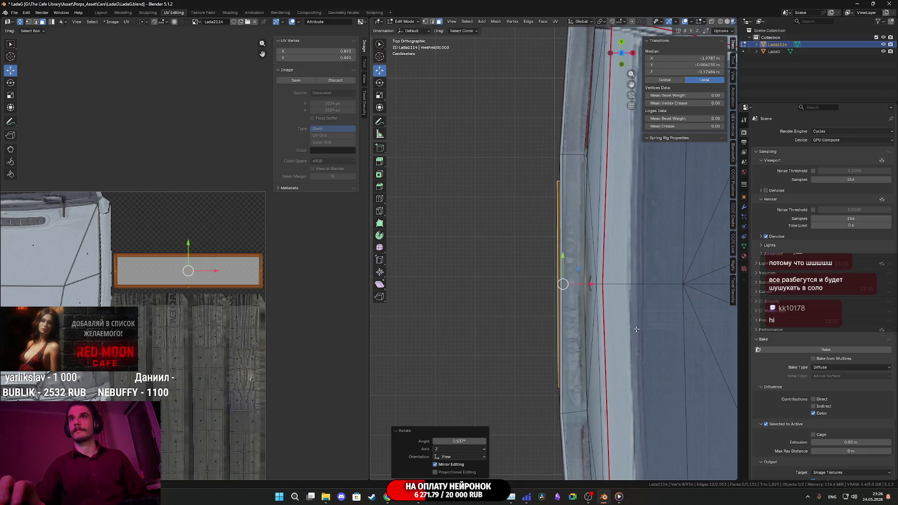
{"action": "left_click_drag", "start_coordinate": [593, 287], "coordinate": [584, 284]}
{"action": "scroll", "coordinate": [608, 281], "scroll_direction": "down", "scroll_amount": 10}
Move the plate strip along X and raise it on Z into the rear plate recess
{"action": "key", "text": "Tab"}
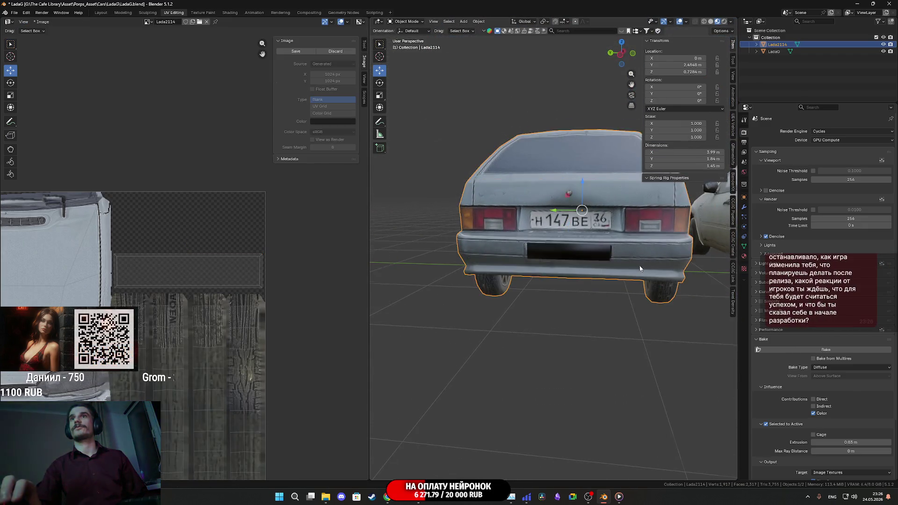
{"action": "key", "text": "Tab"}
{"action": "scroll", "coordinate": [594, 273], "scroll_direction": "up", "scroll_amount": 3}
{"action": "mouse_move", "coordinate": [594, 273]}
{"action": "left_mouse_down"}
{"action": "mouse_move", "coordinate": [587, 300]}
{"action": "mouse_move", "coordinate": [585, 254]}
{"action": "mouse_move", "coordinate": [605, 244]}
{"action": "left_mouse_up"}
{"action": "left_click", "coordinate": [605, 244]}
{"action": "key", "text": "g"}
{"action": "key", "text": "z"}
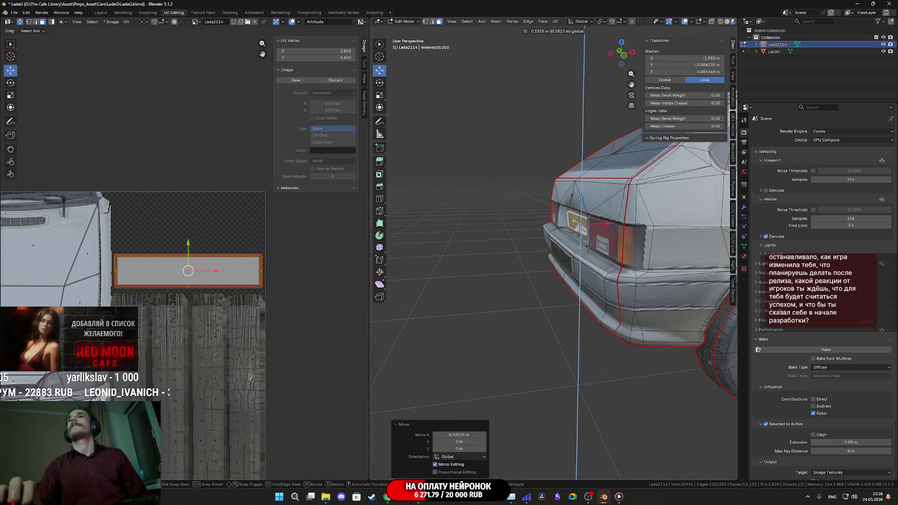
{"action": "left_click", "coordinate": [581, 215]}
{"action": "scroll", "coordinate": [542, 298], "scroll_direction": "up", "scroll_amount": 3}
{"action": "left_click_drag", "start_coordinate": [542, 298], "coordinate": [541, 271]}
Shift the strip slightly along X, lift it a touch, and scale it slightly wider
{"action": "key", "text": "g"}
{"action": "key", "text": "x"}
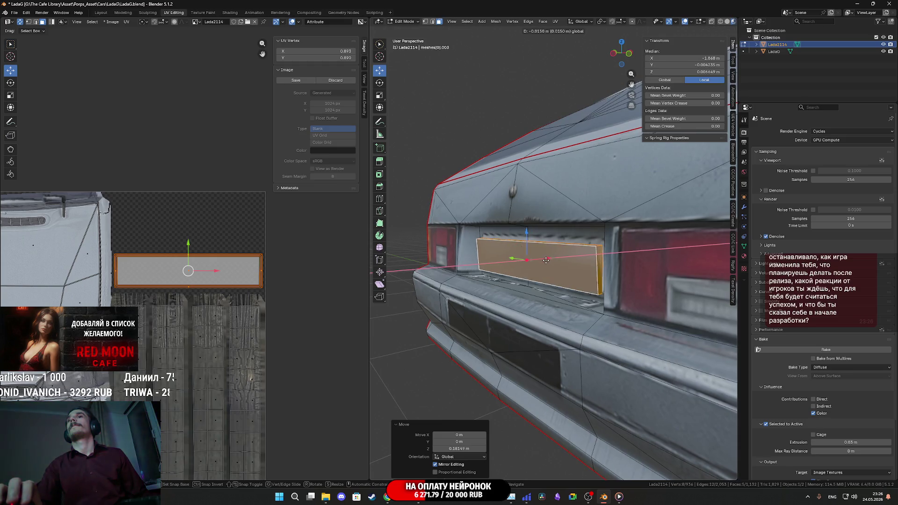
{"action": "left_click", "coordinate": [547, 259]}
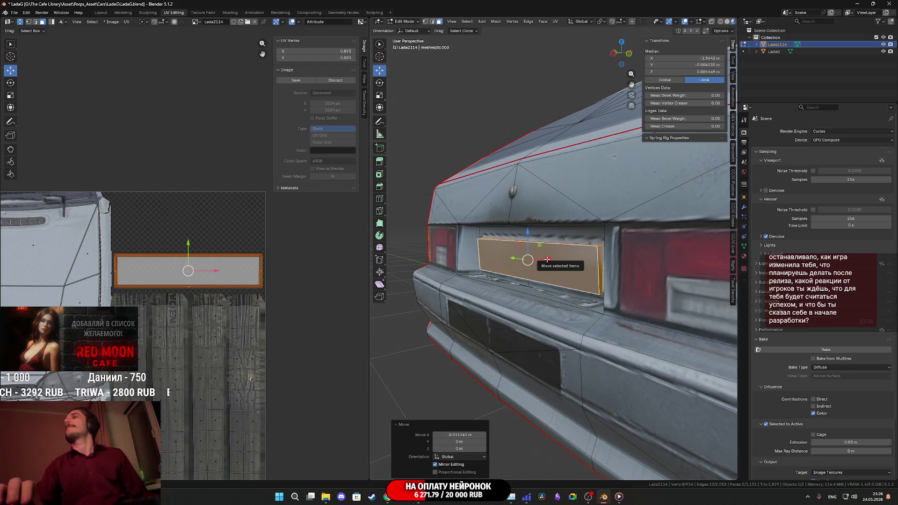
{"action": "mouse_move", "coordinate": [529, 304]}
{"action": "left_mouse_down"}
{"action": "mouse_move", "coordinate": [576, 308]}
{"action": "mouse_move", "coordinate": [545, 271]}
{"action": "left_mouse_up"}
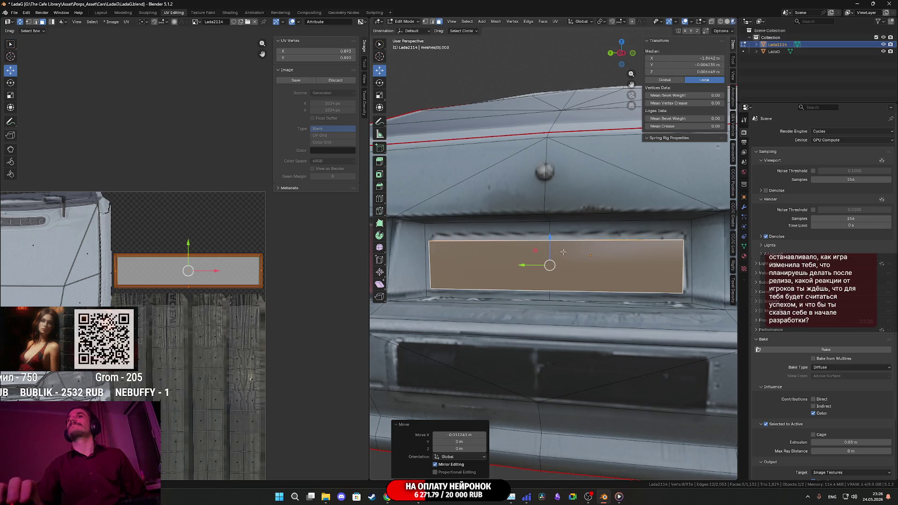
{"action": "left_click_drag", "start_coordinate": [551, 238], "coordinate": [550, 233]}
{"action": "left_click_drag", "start_coordinate": [615, 259], "coordinate": [633, 287]}
{"action": "key", "text": "s"}
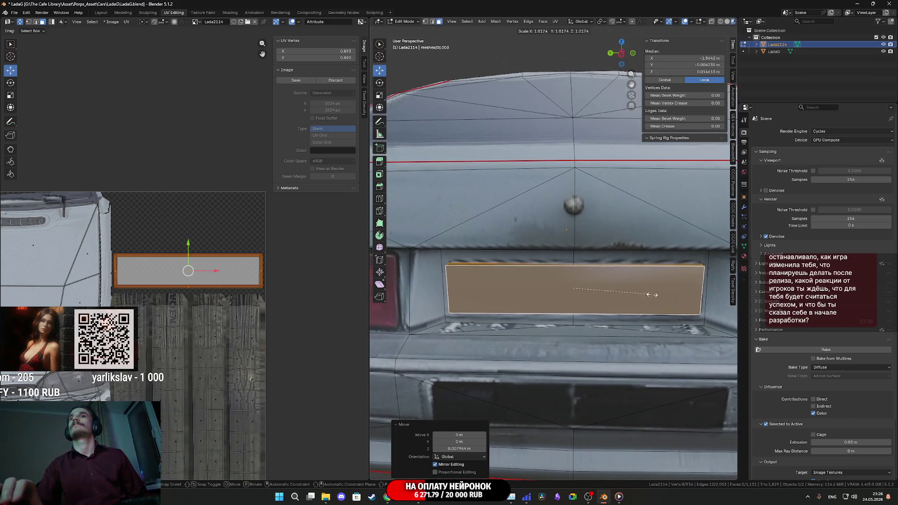
{"action": "left_click", "coordinate": [674, 293]}
Stretch the plate 1.11 on Z, raise it 0.004 m, and check it in Object Mode
{"action": "mouse_move", "coordinate": [713, 302]}
{"action": "left_mouse_down"}
{"action": "mouse_move", "coordinate": [631, 303]}
{"action": "mouse_move", "coordinate": [651, 300]}
{"action": "mouse_move", "coordinate": [646, 279]}
{"action": "mouse_move", "coordinate": [682, 297]}
{"action": "mouse_move", "coordinate": [632, 292]}
{"action": "left_mouse_up"}
{"action": "key", "text": "s"}
{"action": "key", "text": "z"}
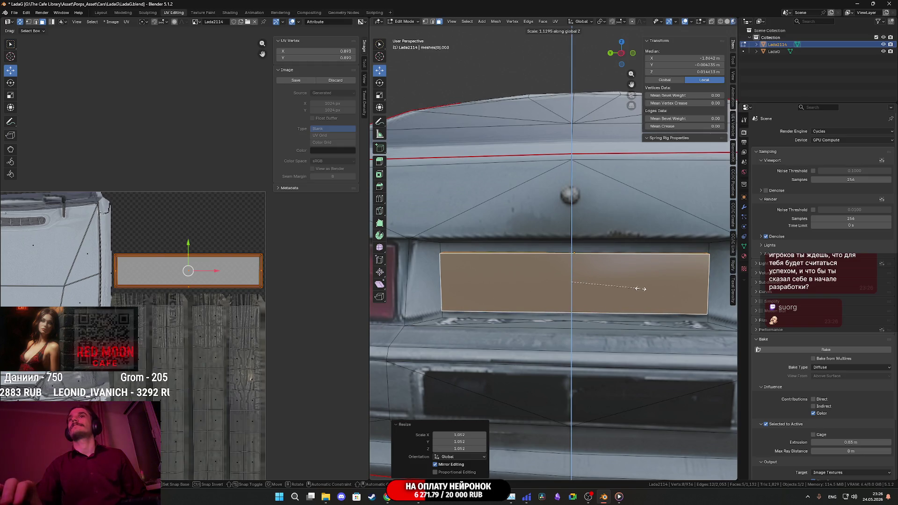
{"action": "left_click", "coordinate": [638, 288]}
{"action": "scroll", "coordinate": [577, 264], "scroll_direction": "up", "scroll_amount": 1}
{"action": "mouse_move", "coordinate": [577, 264]}
{"action": "left_mouse_down"}
{"action": "mouse_move", "coordinate": [582, 277]}
{"action": "mouse_move", "coordinate": [566, 284]}
{"action": "mouse_move", "coordinate": [639, 277]}
{"action": "mouse_move", "coordinate": [515, 295]}
{"action": "mouse_move", "coordinate": [552, 234]}
{"action": "mouse_move", "coordinate": [543, 206]}
{"action": "left_mouse_up"}
{"action": "scroll", "coordinate": [582, 262], "scroll_direction": "down", "scroll_amount": 5}
{"action": "key", "text": "Tab"}
{"action": "scroll", "coordinate": [568, 282], "scroll_direction": "down", "scroll_amount": 3}
{"action": "key", "text": "Tab"}
{"action": "key", "text": "Tab"}
{"action": "key", "text": "Tab"}
{"action": "scroll", "coordinate": [499, 298], "scroll_direction": "up", "scroll_amount": 3}
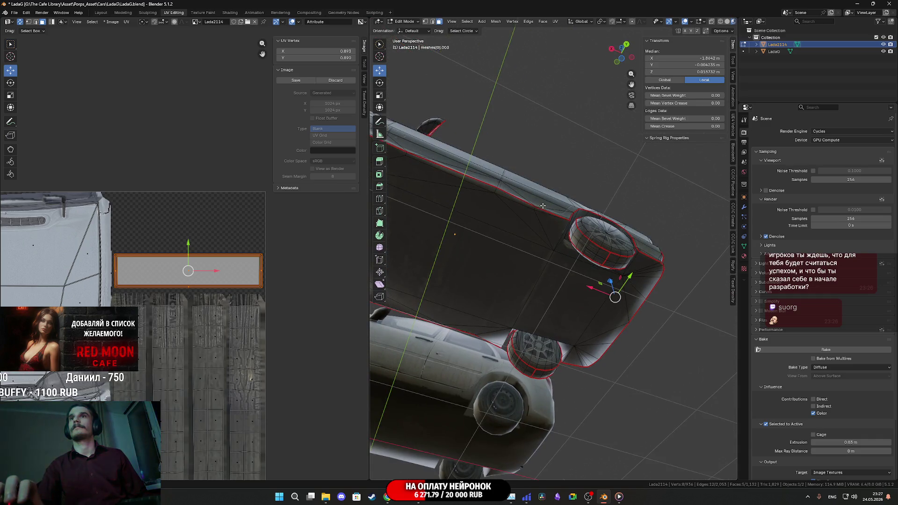
In solid shading, snap the 3D cursor to a bottom vertex near the rear wheel
{"action": "key", "text": "1"}
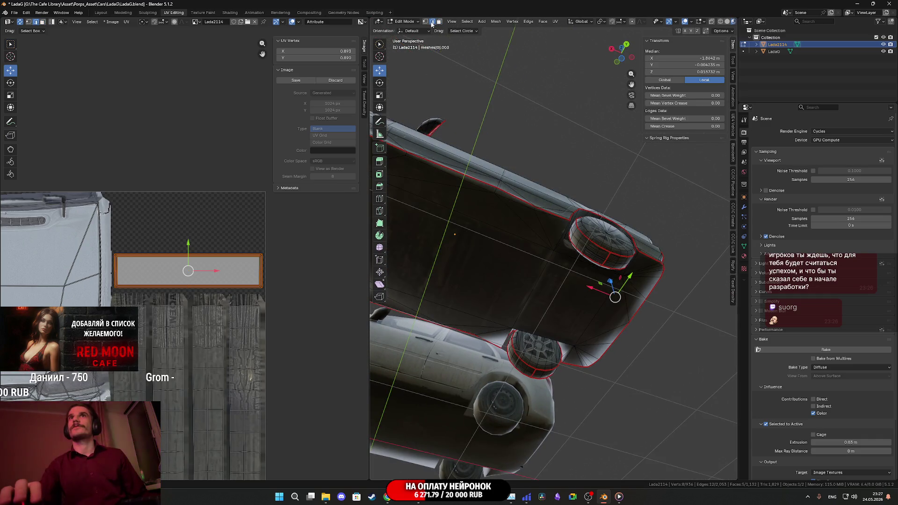
{"action": "scroll", "coordinate": [623, 269], "scroll_direction": "up", "scroll_amount": 4}
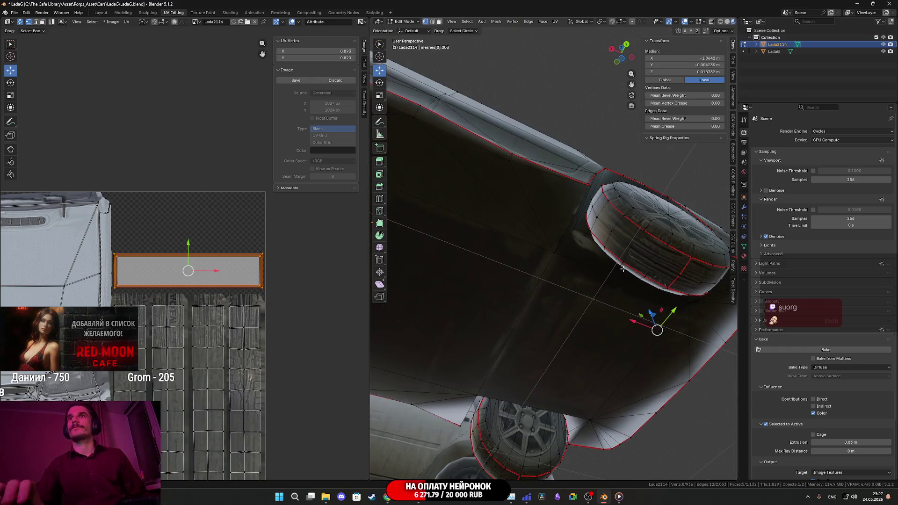
{"action": "left_click", "coordinate": [678, 276]}
{"action": "key", "text": "z"}
{"action": "left_click", "coordinate": [721, 284]}
{"action": "scroll", "coordinate": [721, 284], "scroll_direction": "down", "scroll_amount": 6}
{"action": "mouse_move", "coordinate": [721, 284]}
{"action": "left_mouse_down"}
{"action": "mouse_move", "coordinate": [637, 255]}
{"action": "mouse_move", "coordinate": [523, 307]}
{"action": "left_mouse_up"}
{"action": "scroll", "coordinate": [636, 255], "scroll_direction": "up", "scroll_amount": 5}
{"action": "mouse_move", "coordinate": [641, 263]}
{"action": "left_mouse_down"}
{"action": "mouse_move", "coordinate": [558, 279]}
{"action": "mouse_move", "coordinate": [494, 200]}
{"action": "left_mouse_up"}
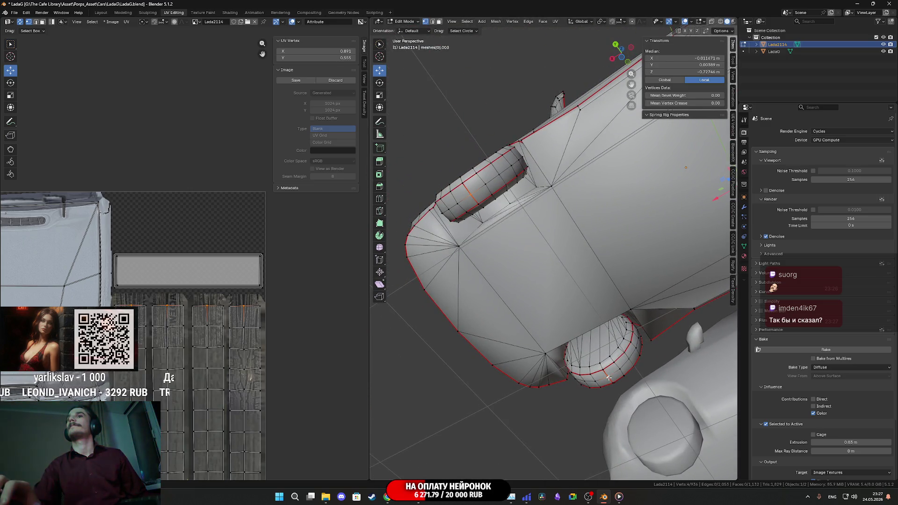
{"action": "key", "text": "shift+s"}
{"action": "left_click", "coordinate": [607, 424]}
Back in Object Mode, set the car's origin to the 3D cursor at the bottom of its body
{"action": "key", "text": "Tab"}
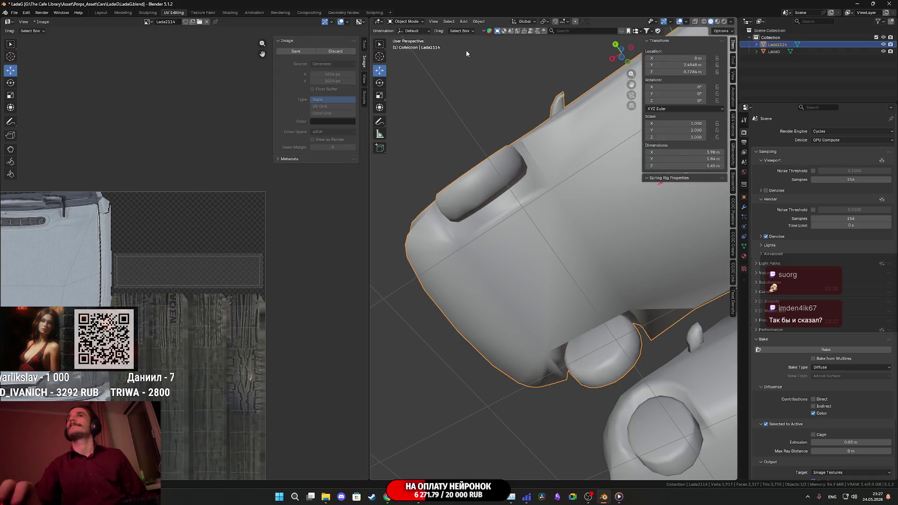
{"action": "left_click", "coordinate": [479, 22]}
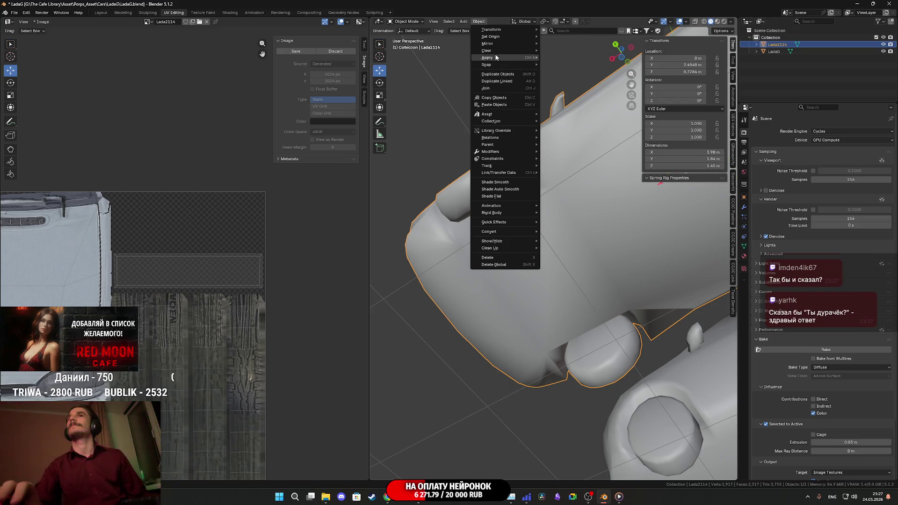
{"action": "mouse_move", "coordinate": [510, 38]}
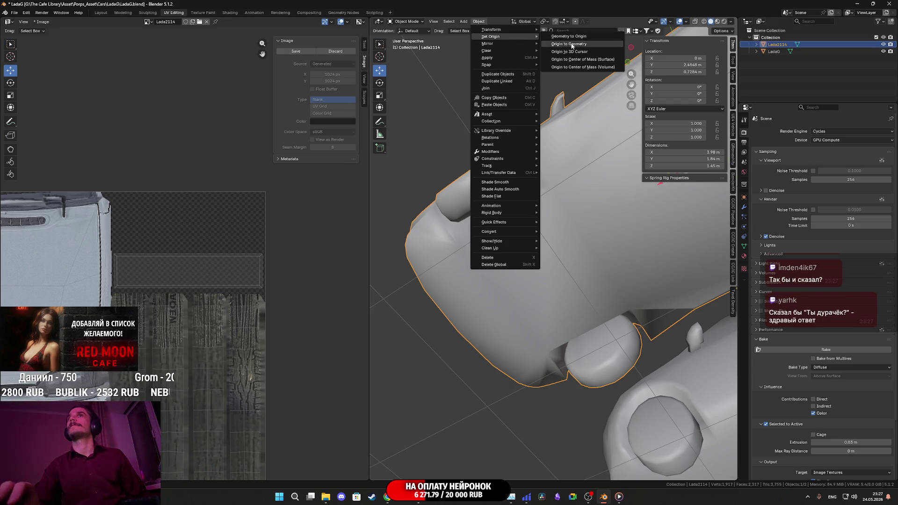
{"action": "left_click", "coordinate": [576, 51]}
Set the car's Location X and Z to 0 m
{"action": "mouse_move", "coordinate": [546, 201]}
{"action": "left_mouse_down"}
{"action": "mouse_move", "coordinate": [574, 267]}
{"action": "mouse_move", "coordinate": [558, 278]}
{"action": "left_mouse_up"}
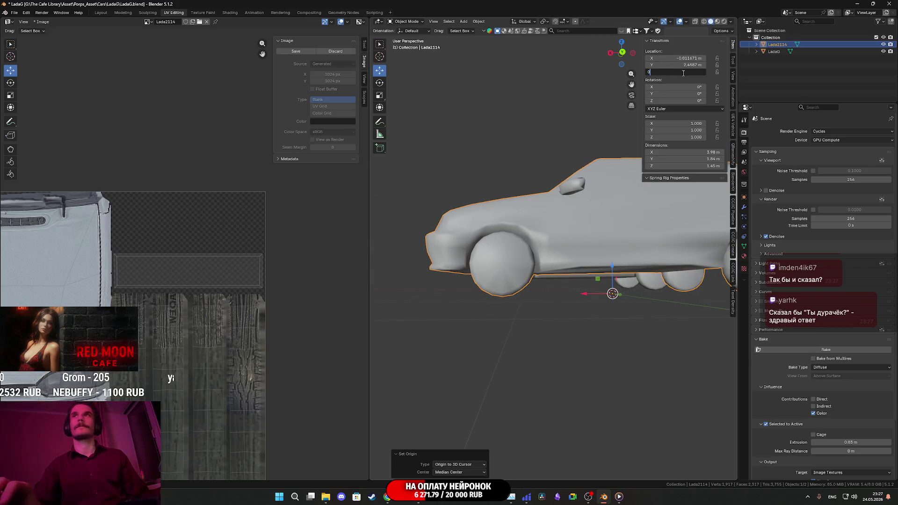
{"action": "key", "text": "Return"}
{"action": "double_click", "coordinate": [683, 58]}
{"action": "type", "text": "0"}
{"action": "key", "text": "Return"}
Switch the viewport to Material Preview to show the textured car
{"action": "mouse_move", "coordinate": [538, 220]}
{"action": "left_mouse_down"}
{"action": "mouse_move", "coordinate": [529, 227]}
{"action": "mouse_move", "coordinate": [590, 243]}
{"action": "left_mouse_up"}
{"action": "key", "text": "z"}
{"action": "left_click", "coordinate": [611, 283]}
{"action": "mouse_move", "coordinate": [611, 284]}
{"action": "left_mouse_down"}
{"action": "mouse_move", "coordinate": [549, 283]}
{"action": "mouse_move", "coordinate": [558, 223]}
{"action": "mouse_move", "coordinate": [543, 258]}
{"action": "mouse_move", "coordinate": [588, 280]}
{"action": "left_mouse_up"}
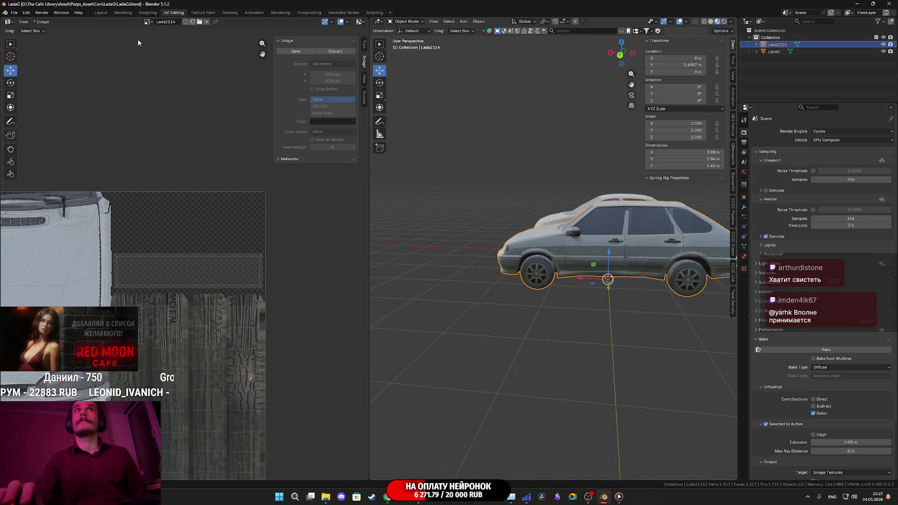
{"action": "left_click", "coordinate": [41, 21]}
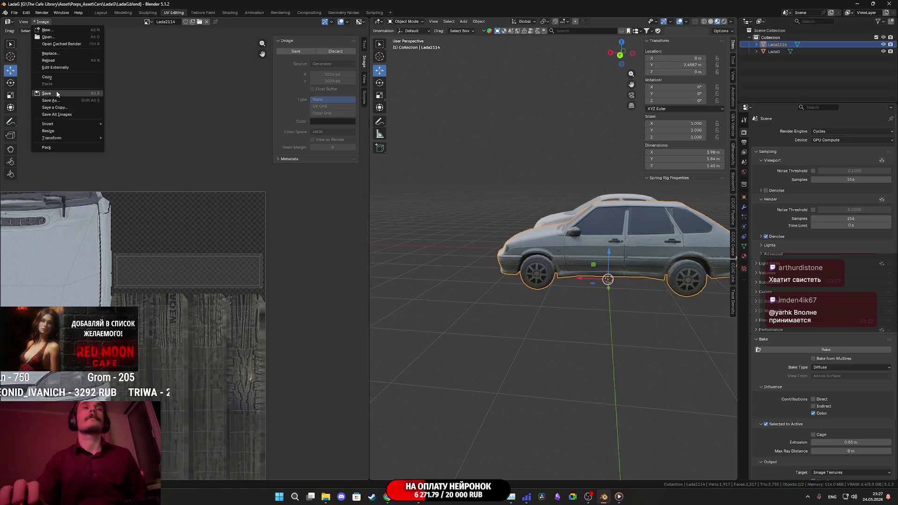
Save the baked image as Lada2114.png inside a new Cars/Lada2114 folder
{"action": "left_click", "coordinate": [53, 93]}
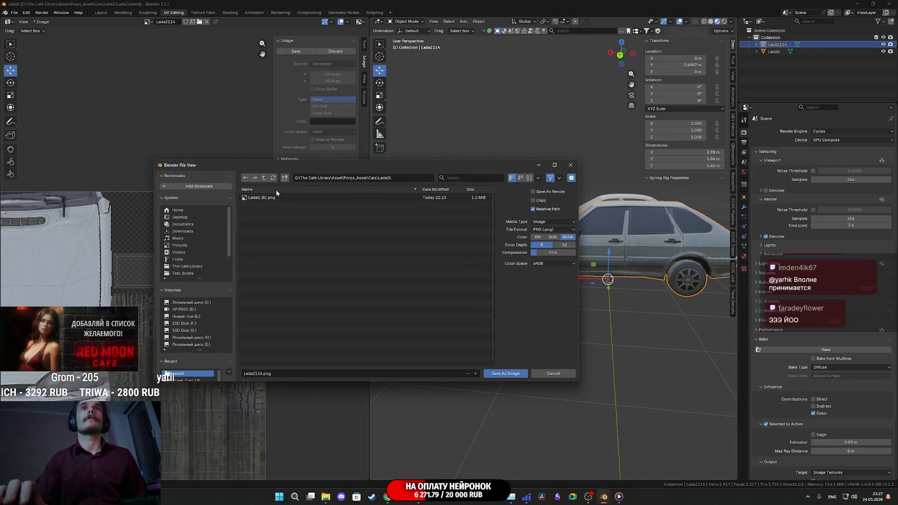
{"action": "left_click", "coordinate": [263, 179]}
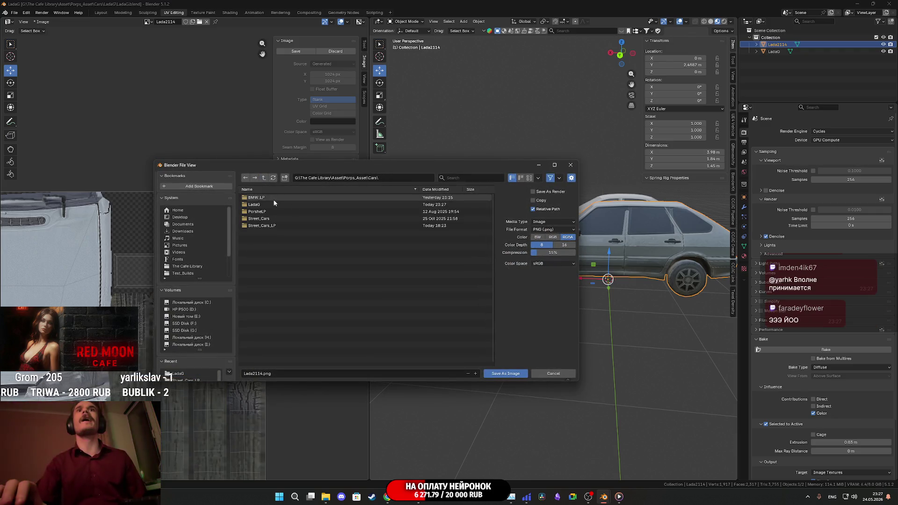
{"action": "left_click", "coordinate": [284, 179]}
{"action": "type", "text": "Lada2114"}
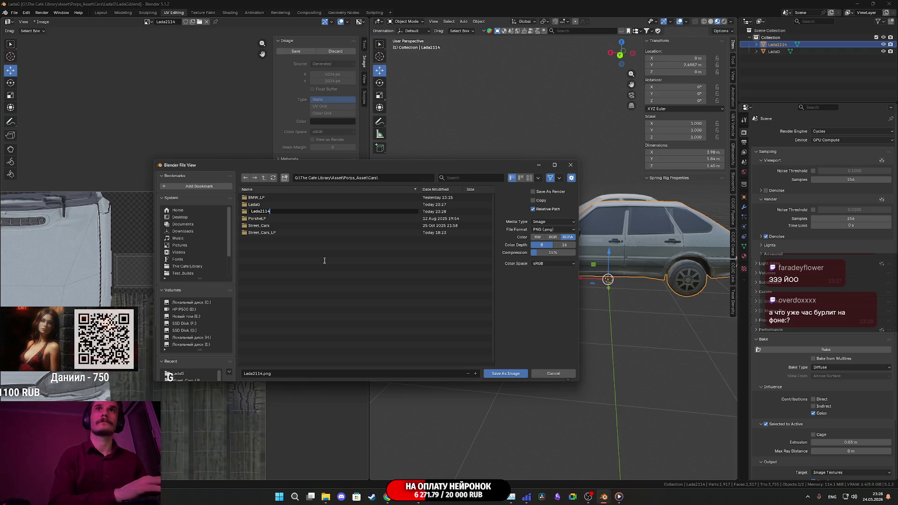
{"action": "key", "text": "Return"}
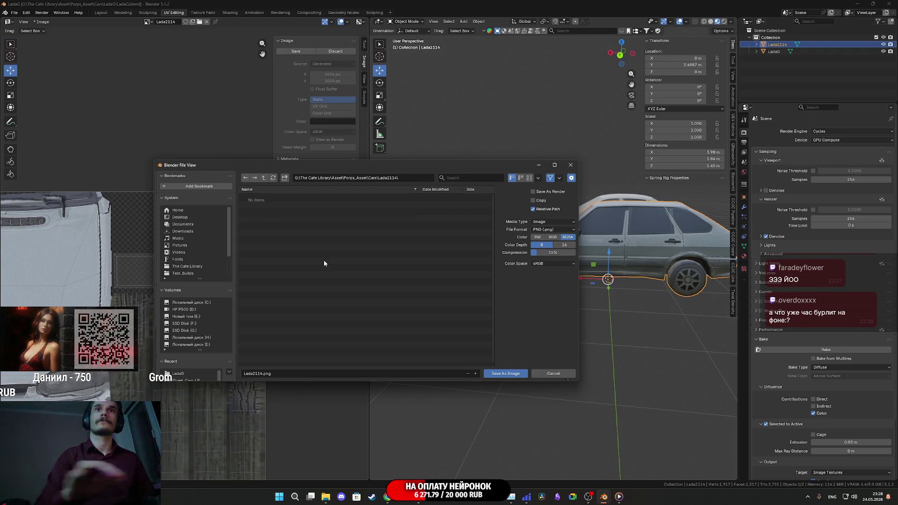
{"action": "left_click", "coordinate": [503, 374]}
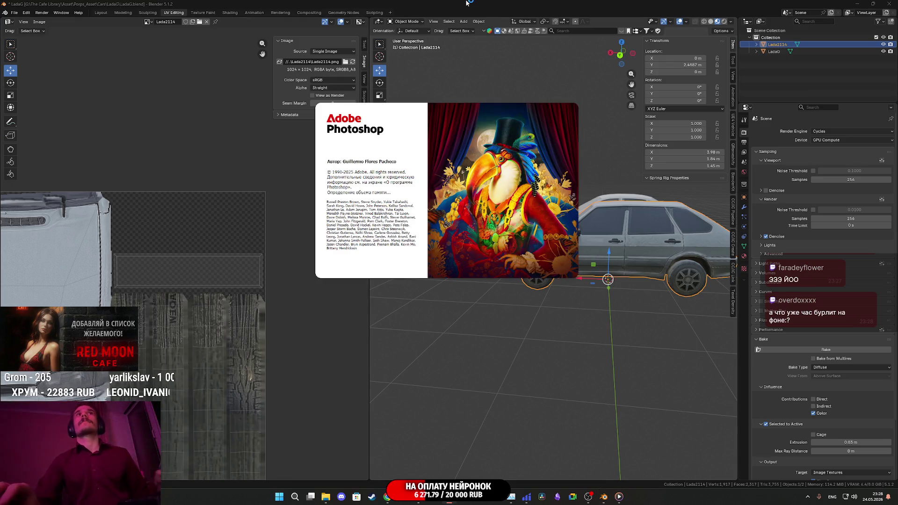
Save the .blend file with Ctrl+S, check Unreal, then bring Photoshop to the front
{"action": "key", "text": "ctrl+s"}
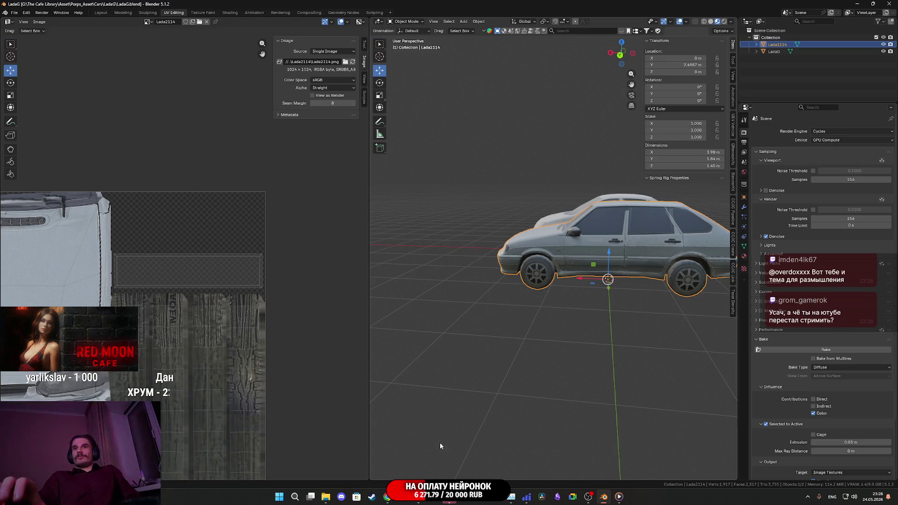
{"action": "left_click", "coordinate": [419, 501]}
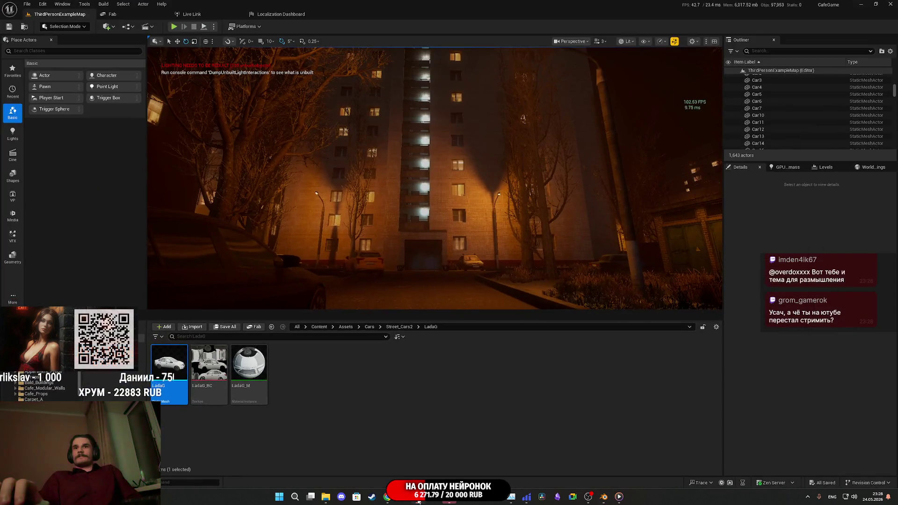
{"action": "left_click", "coordinate": [419, 501]}
{"action": "mouse_move", "coordinate": [449, 496]}
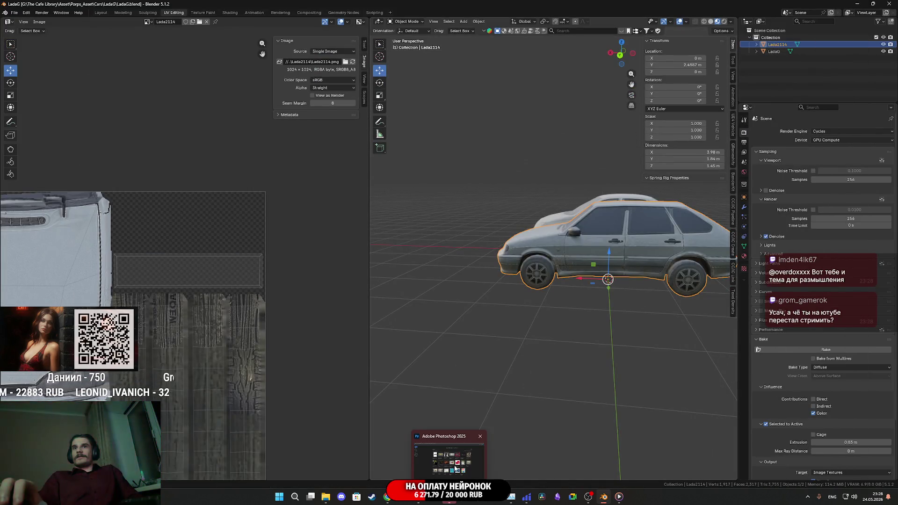
{"action": "left_click", "coordinate": [455, 467]}
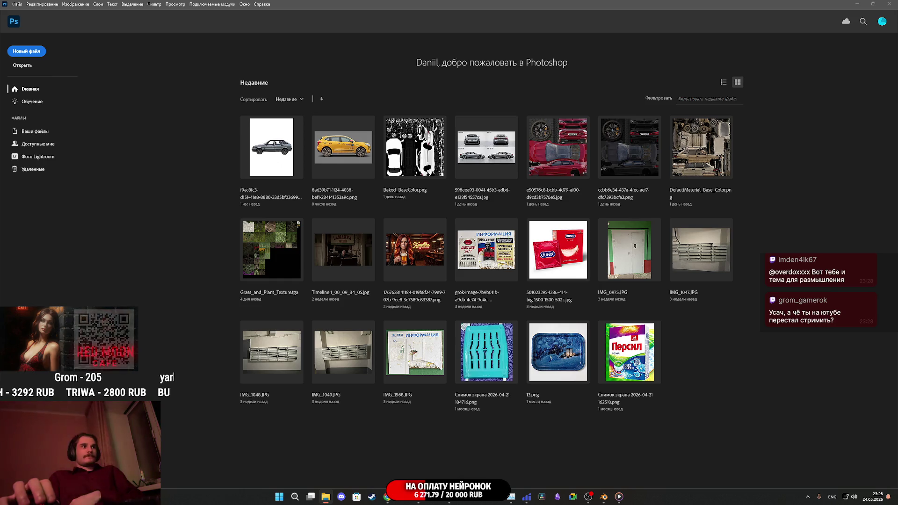
Switch from Photoshop to the browser's Half-Life 2 ambience video tab
{"action": "key", "text": "alt+Tab"}
{"action": "left_click", "coordinate": [131, 3]}
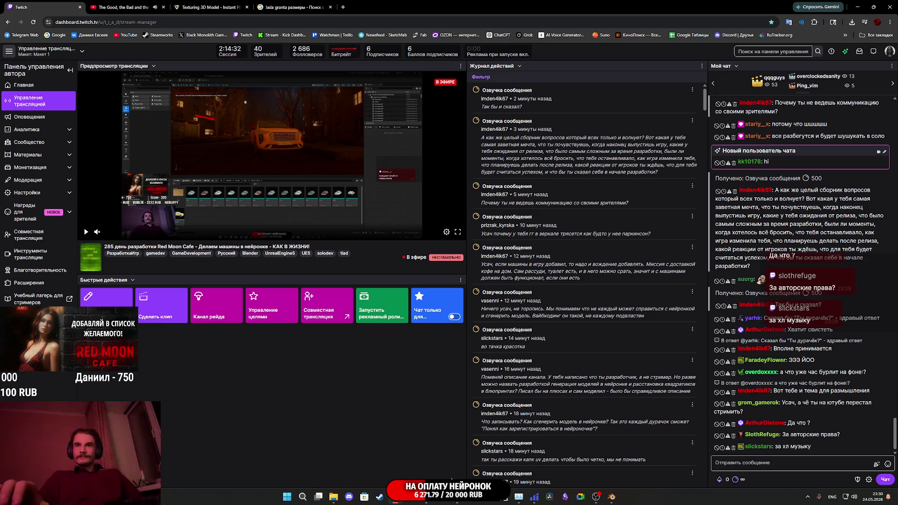
Bring Photoshop's welcome screen back from the taskbar
{"action": "mouse_move", "coordinate": [460, 503]}
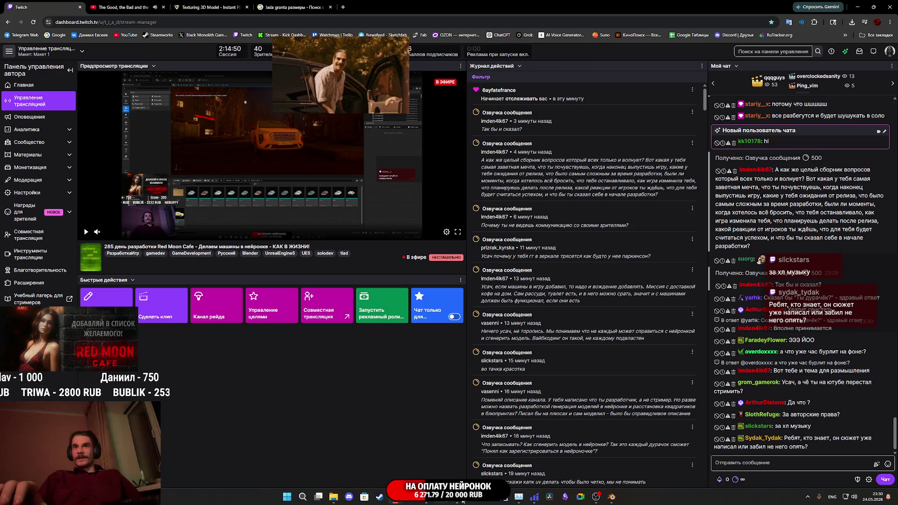
{"action": "left_click", "coordinate": [462, 499]}
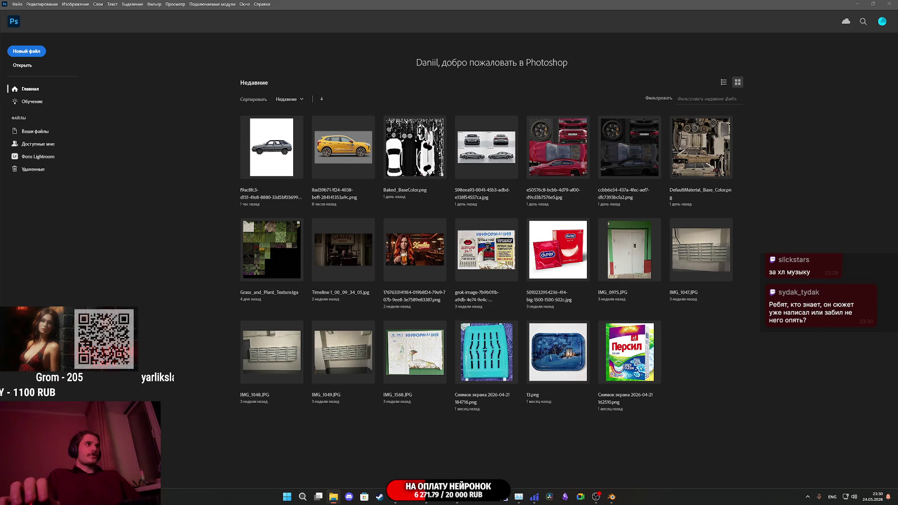
Open Lada2114.png in Photoshop without a colour profile, zoom in, then return to Blender
{"action": "mouse_move", "coordinate": [0, 323]}
{"action": "left_mouse_down"}
{"action": "mouse_move", "coordinate": [178, 323]}
{"action": "mouse_move", "coordinate": [235, 313]}
{"action": "left_mouse_up"}
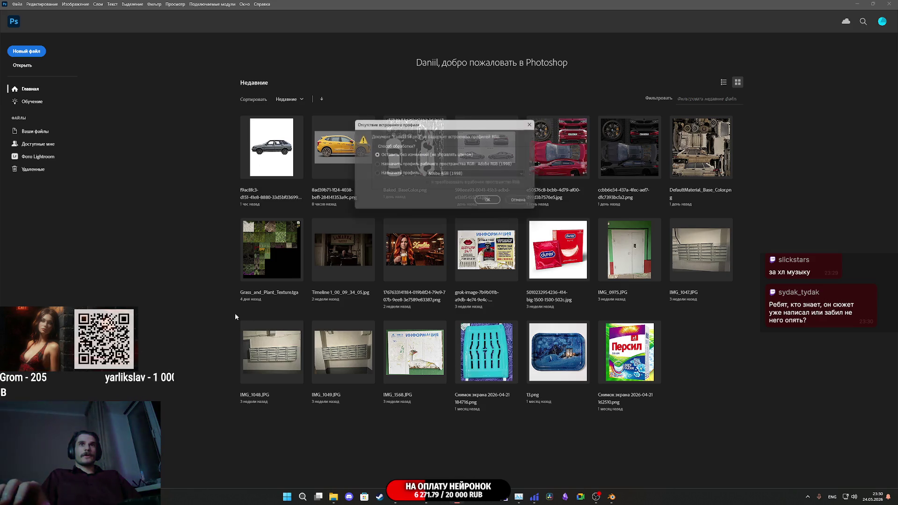
{"action": "left_click", "coordinate": [492, 202]}
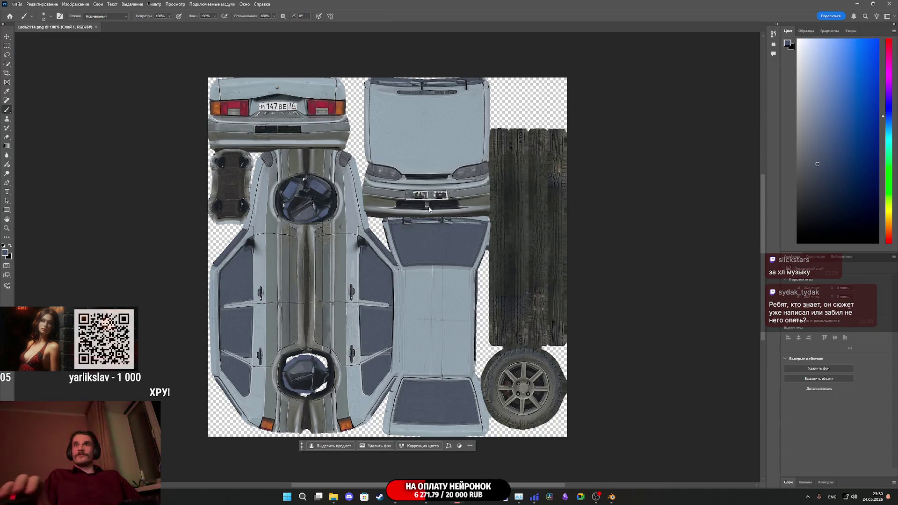
{"action": "scroll", "coordinate": [491, 192], "scroll_direction": "up", "scroll_amount": 3}
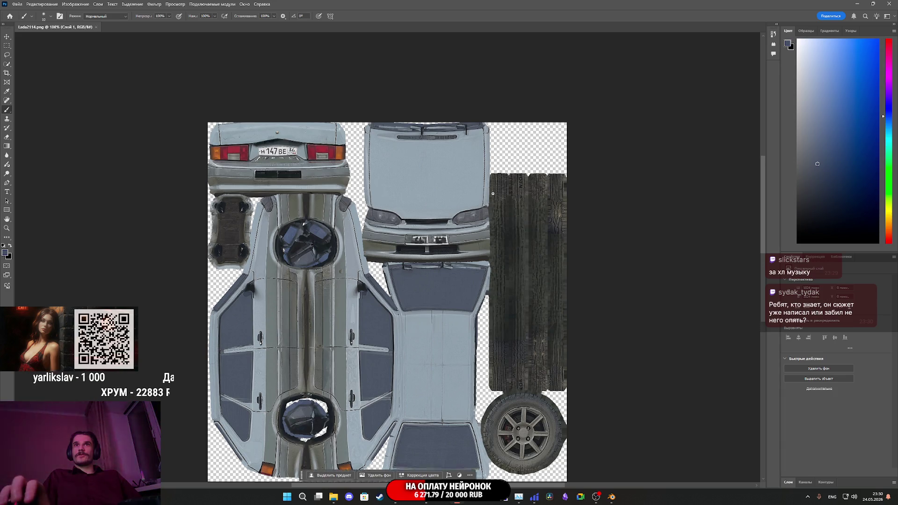
{"action": "scroll", "coordinate": [559, 201], "scroll_direction": "up", "scroll_amount": 5}
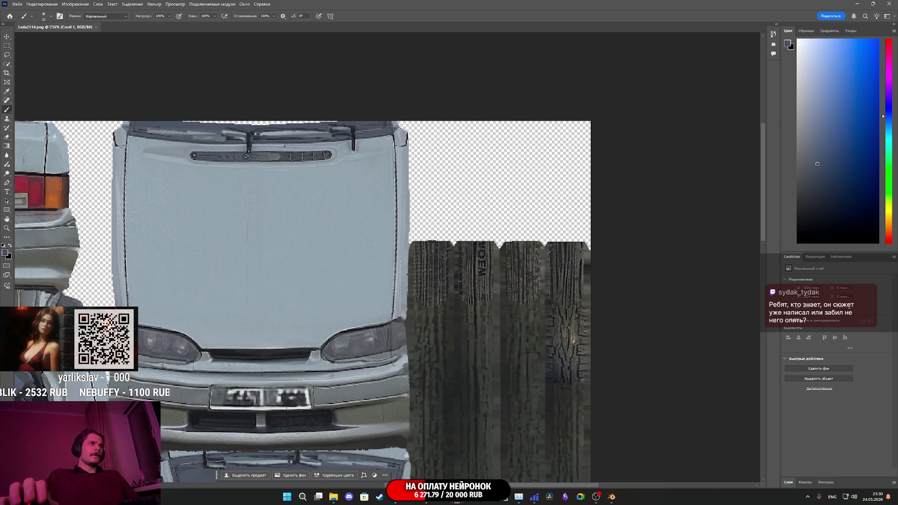
{"action": "key", "text": "alt+Tab"}
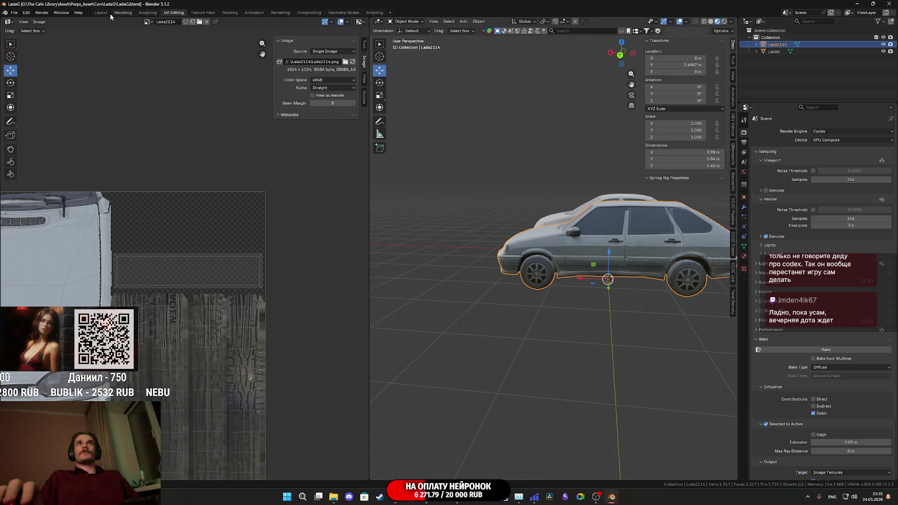
Put Lada2114 in Edit Mode and start UV > Export UV Layout as a 1024×1024 PNG
{"action": "scroll", "coordinate": [190, 238], "scroll_direction": "down", "scroll_amount": 1}
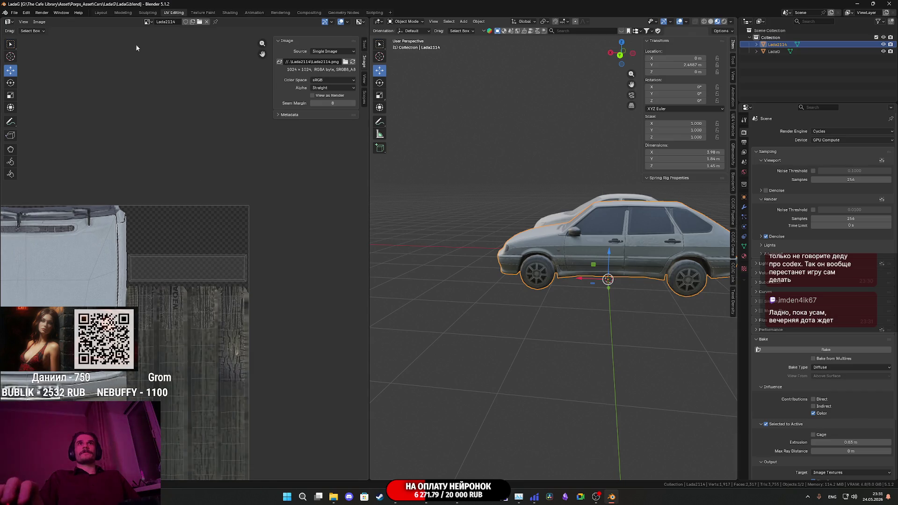
{"action": "left_click", "coordinate": [42, 22]}
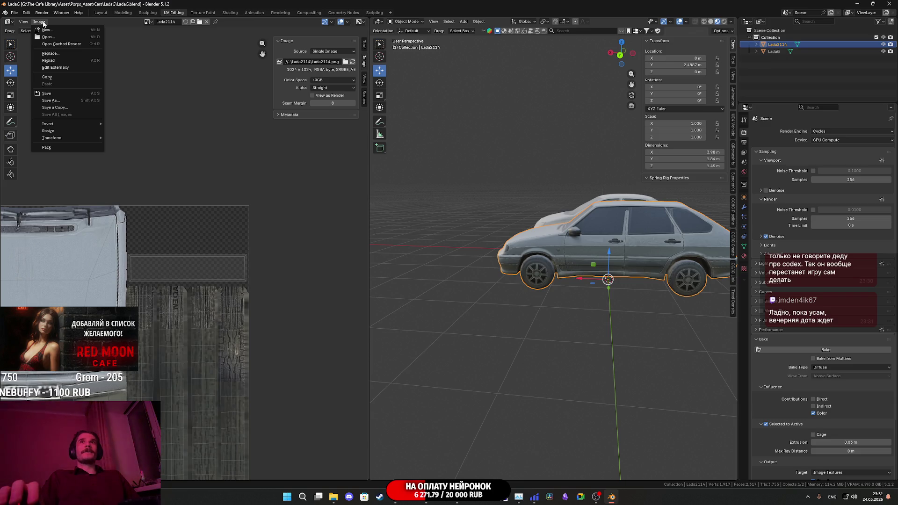
{"action": "left_click", "coordinate": [252, 83]}
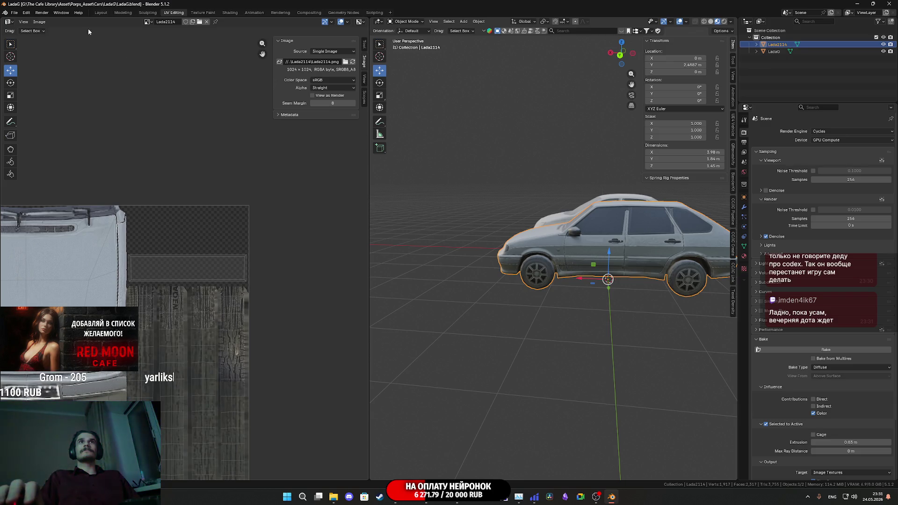
{"action": "key", "text": "Tab"}
{"action": "scroll", "coordinate": [149, 230], "scroll_direction": "down", "scroll_amount": 3}
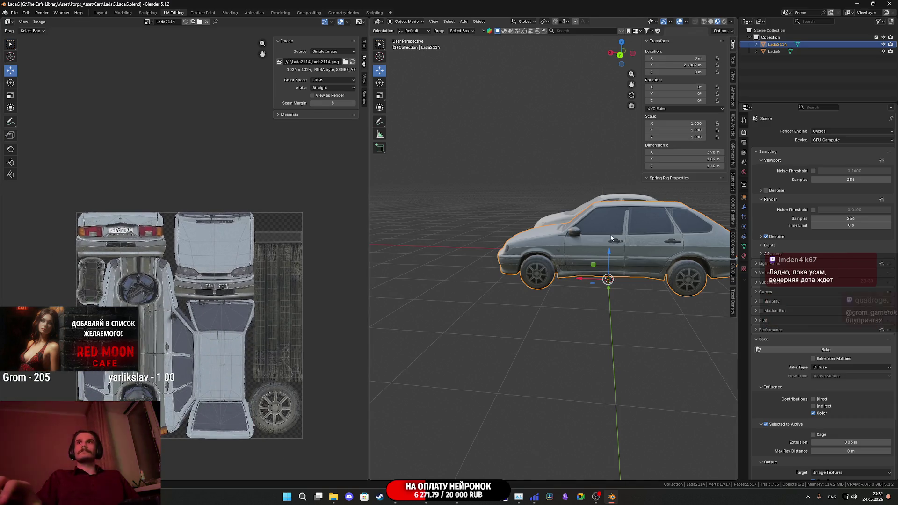
{"action": "scroll", "coordinate": [258, 257], "scroll_direction": "up", "scroll_amount": 2}
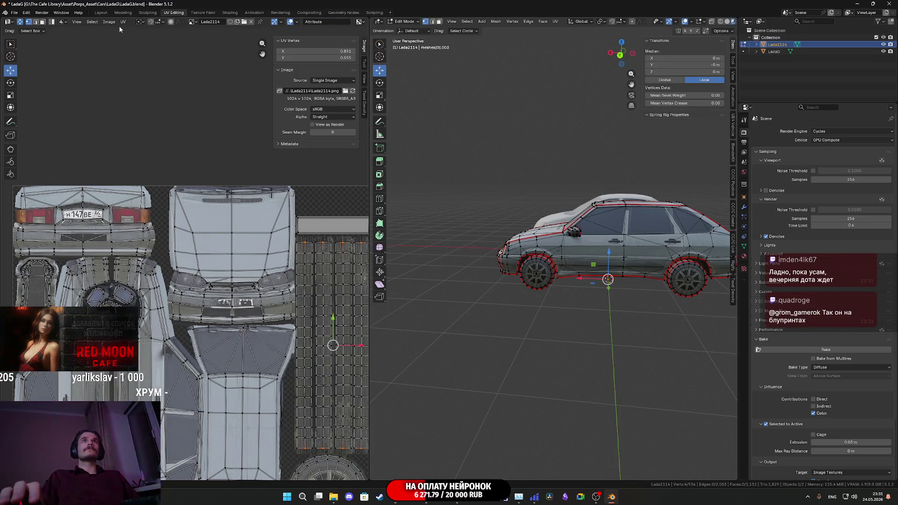
{"action": "left_click", "coordinate": [123, 22]}
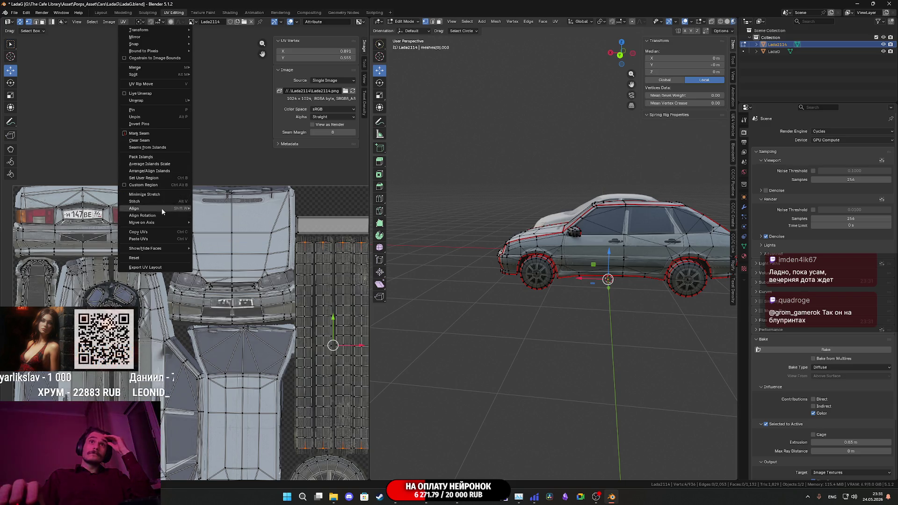
{"action": "left_click", "coordinate": [166, 267]}
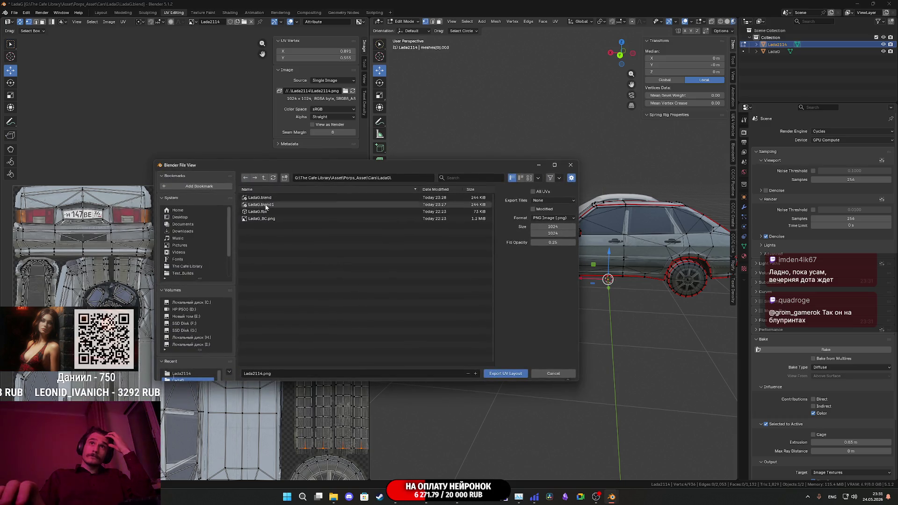
Overwrite Lada2114.png in the Cars/Lada2114 folder with the UV layout and close the Photos preview
{"action": "left_click", "coordinate": [264, 178]}
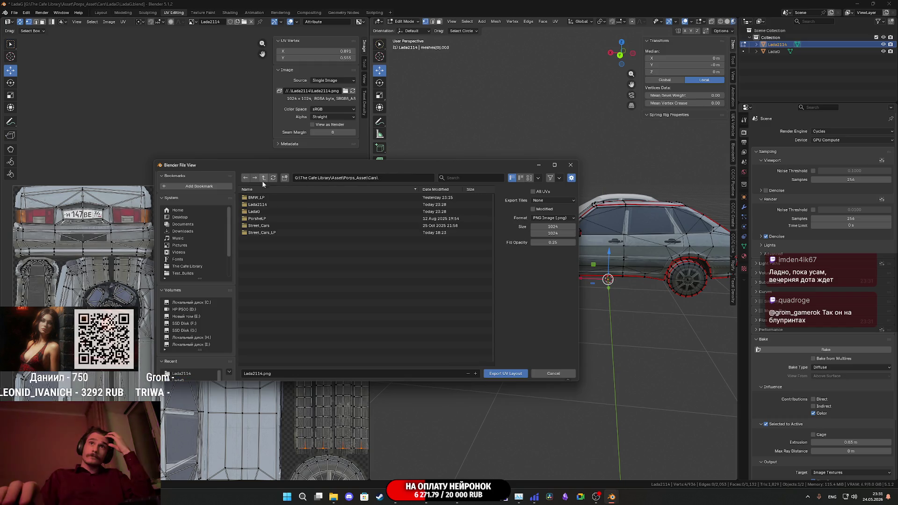
{"action": "left_click", "coordinate": [268, 205]}
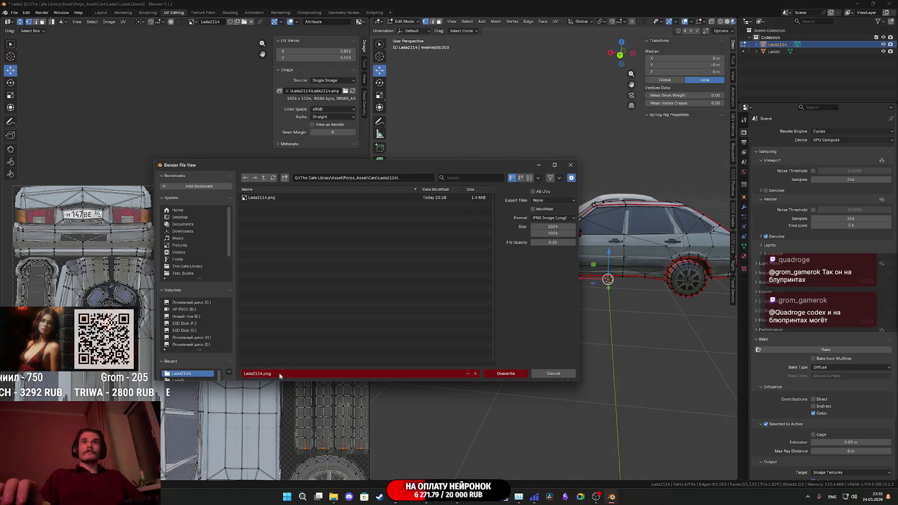
{"action": "type", "text": "4353453"}
{"action": "left_click", "coordinate": [505, 374]}
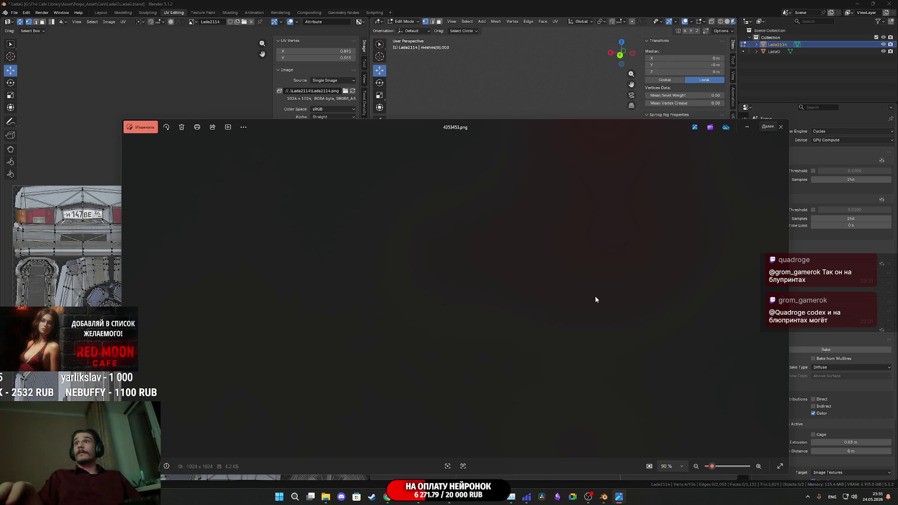
{"action": "left_click", "coordinate": [780, 127]}
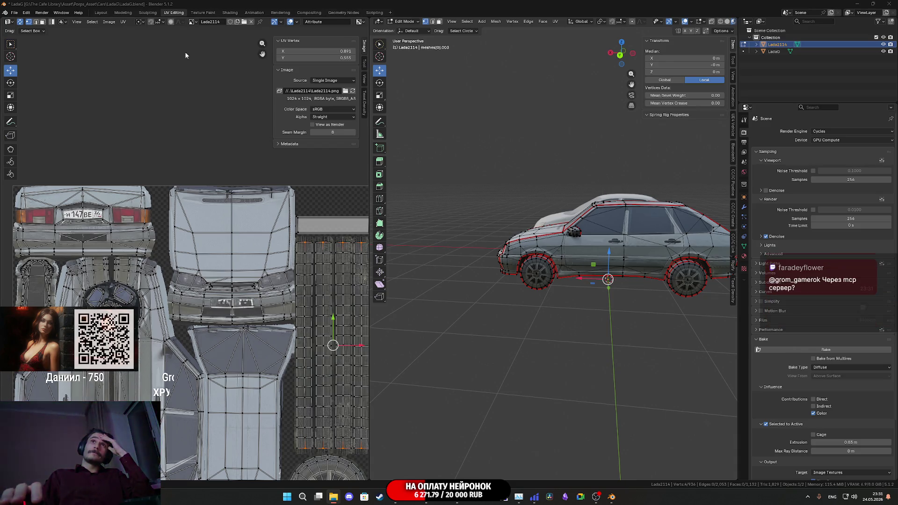
Select all of the car's UVs and switch to face select mode
{"action": "left_click", "coordinate": [124, 22]}
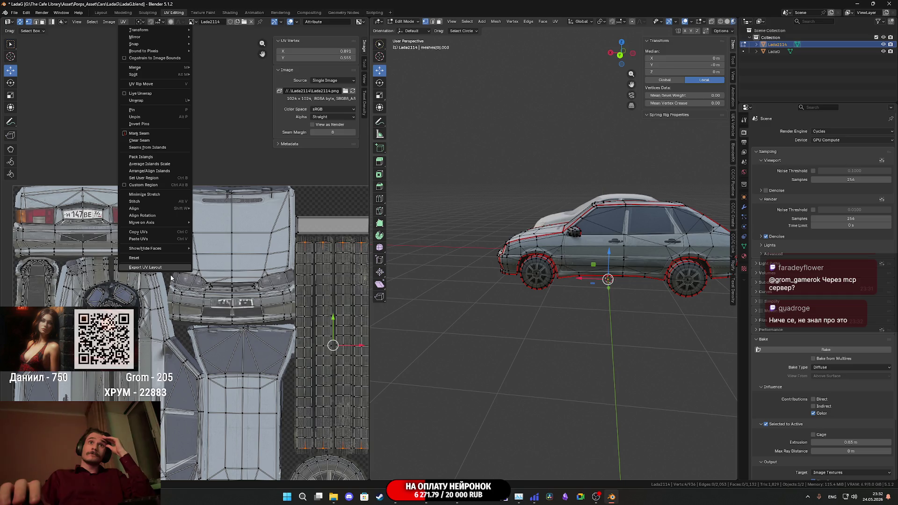
{"action": "key", "text": "Down"}
{"action": "key", "text": "Down"}
{"action": "key", "text": "Down"}
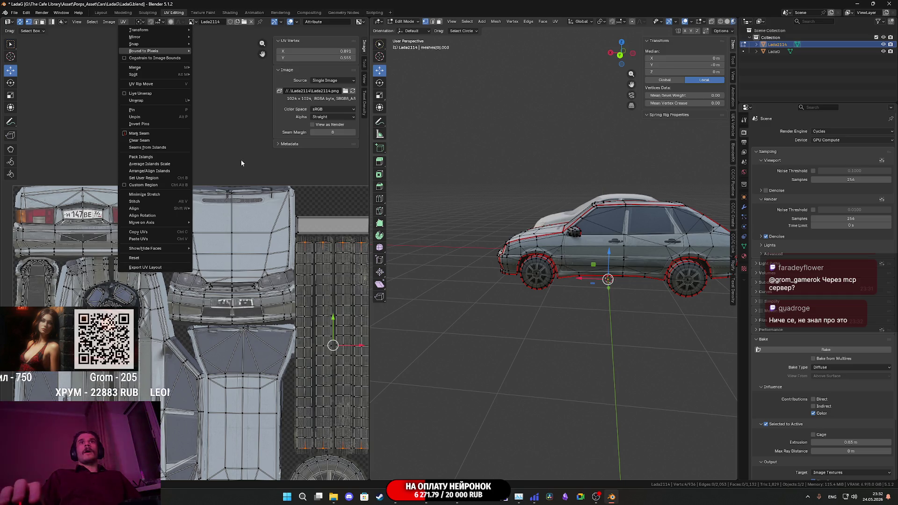
{"action": "key", "text": "Escape"}
{"action": "scroll", "coordinate": [241, 163], "scroll_direction": "down", "scroll_amount": 5}
{"action": "key", "text": "a"}
{"action": "key", "text": "3"}
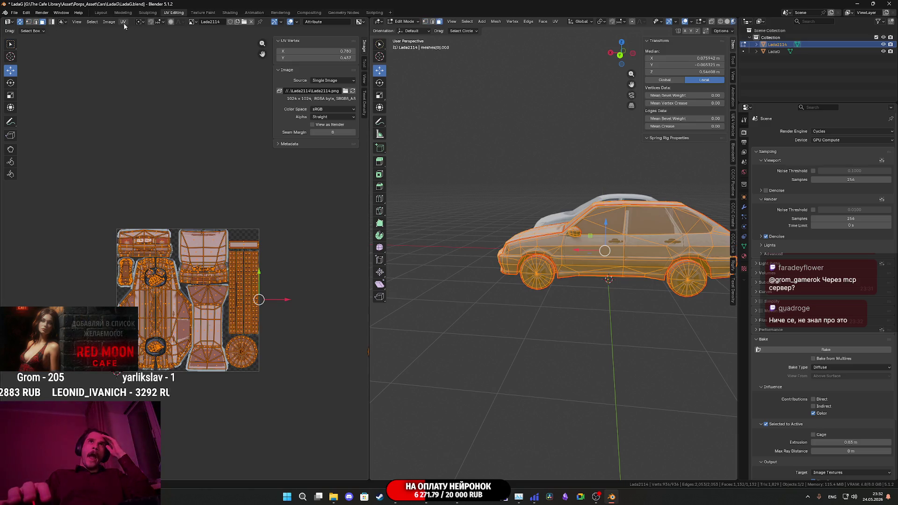
Re-export the UV layout over Lada2114.png in the Lada2114 folder and close the preview
{"action": "left_click", "coordinate": [123, 22]}
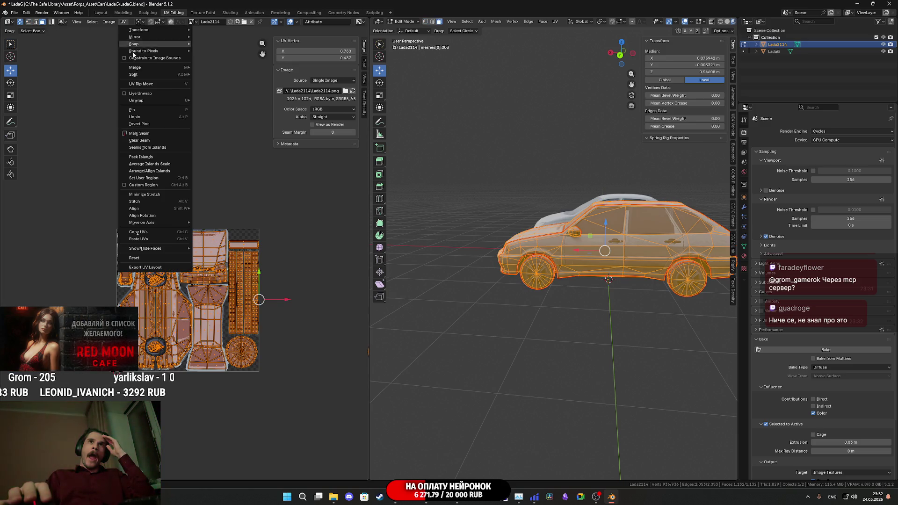
{"action": "left_click", "coordinate": [161, 267]}
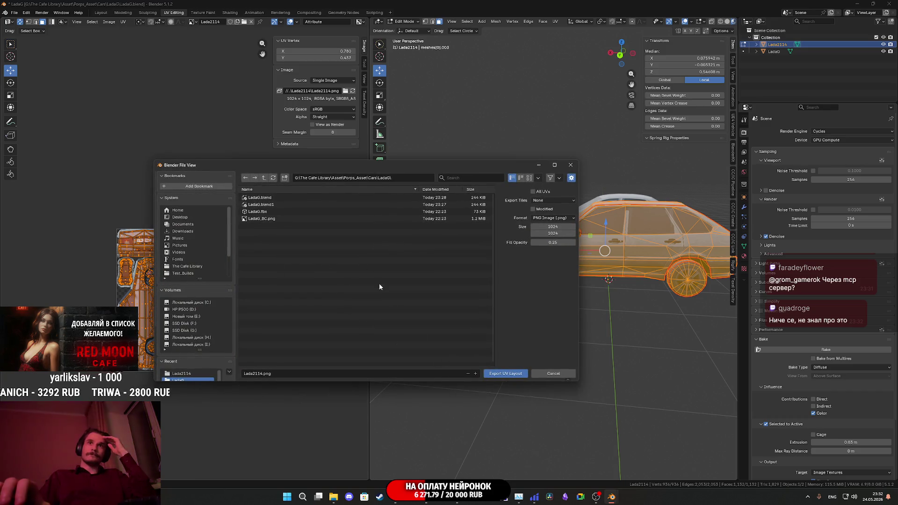
{"action": "left_click", "coordinate": [264, 179]}
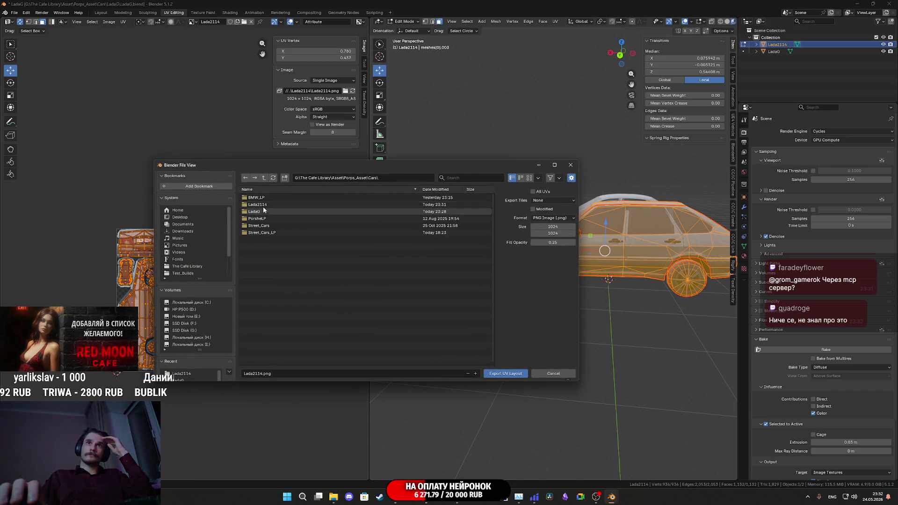
{"action": "double_click", "coordinate": [263, 206]}
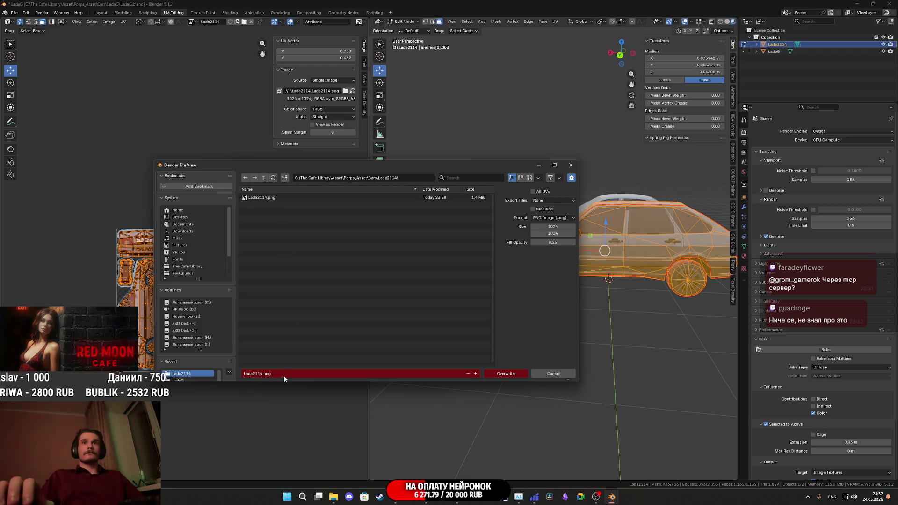
{"action": "type", "text": "564564"}
{"action": "left_click", "coordinate": [506, 374]}
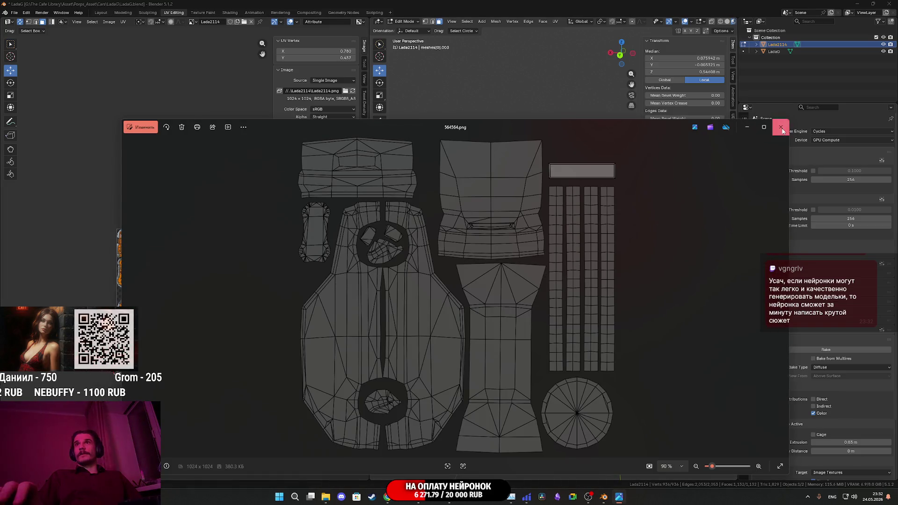
{"action": "left_click", "coordinate": [782, 127]}
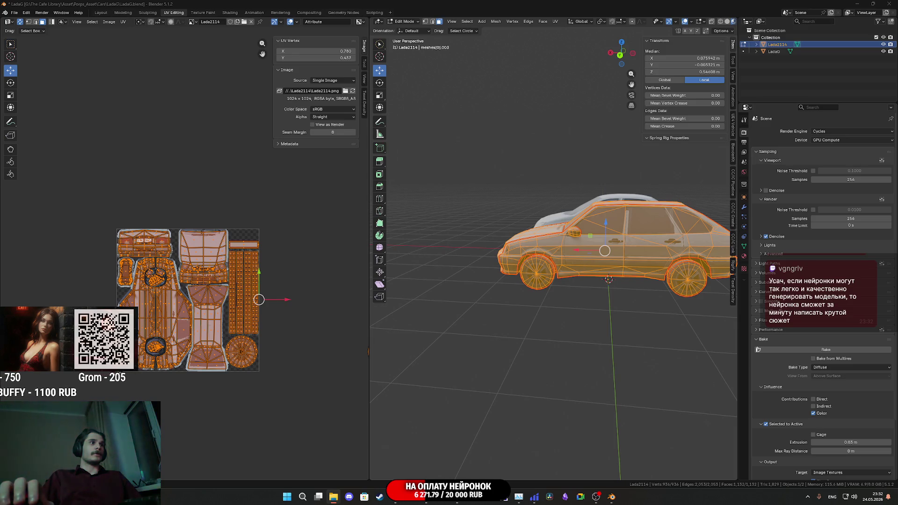
Move the placed UV wireframe layer to X 512, Y 512 on the 1024×1024 canvas and commit
{"action": "key", "text": "alt+Tab"}
{"action": "left_click", "coordinate": [806, 482]}
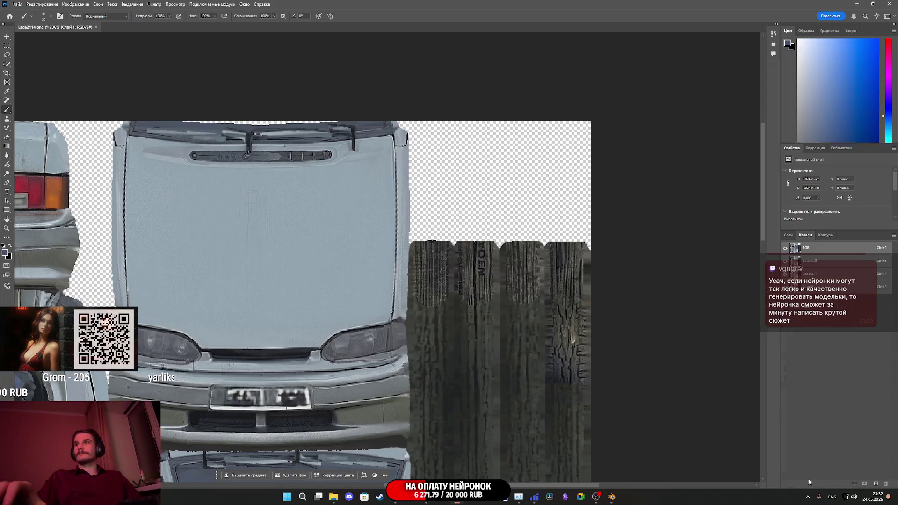
{"action": "left_click", "coordinate": [788, 235]}
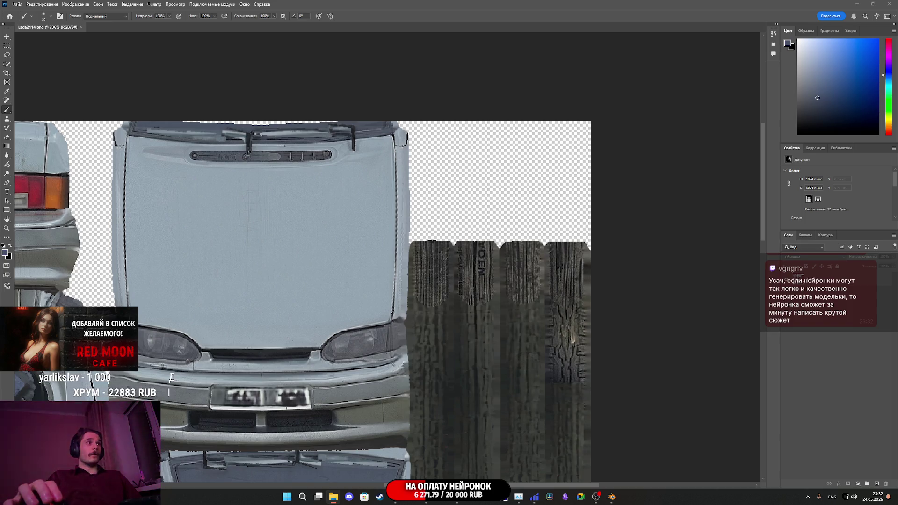
{"action": "mouse_move", "coordinate": [296, 329]}
{"action": "left_mouse_down"}
{"action": "mouse_move", "coordinate": [389, 327]}
{"action": "mouse_move", "coordinate": [388, 335]}
{"action": "left_mouse_up"}
{"action": "scroll", "coordinate": [388, 335], "scroll_direction": "down", "scroll_amount": 3}
{"action": "scroll", "coordinate": [388, 335], "scroll_direction": "down", "scroll_amount": 3}
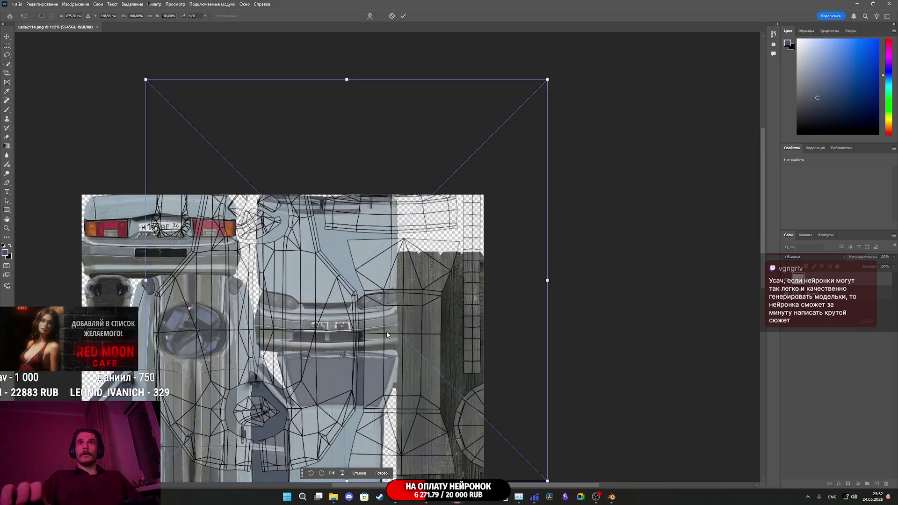
{"action": "scroll", "coordinate": [407, 222], "scroll_direction": "down", "scroll_amount": 3}
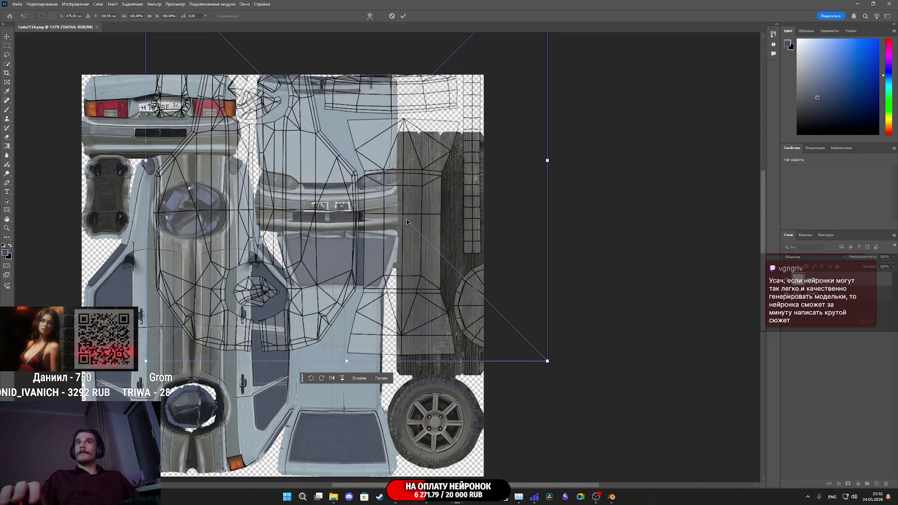
{"action": "mouse_move", "coordinate": [407, 223]}
{"action": "left_mouse_down"}
{"action": "mouse_move", "coordinate": [312, 316]}
{"action": "mouse_move", "coordinate": [324, 348]}
{"action": "left_mouse_up"}
{"action": "left_click", "coordinate": [403, 16]}
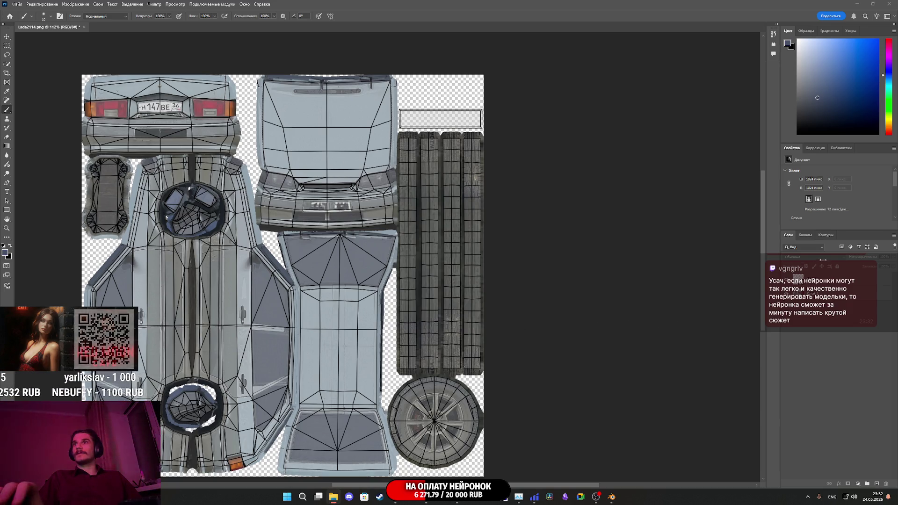
{"action": "mouse_move", "coordinate": [333, 497]}
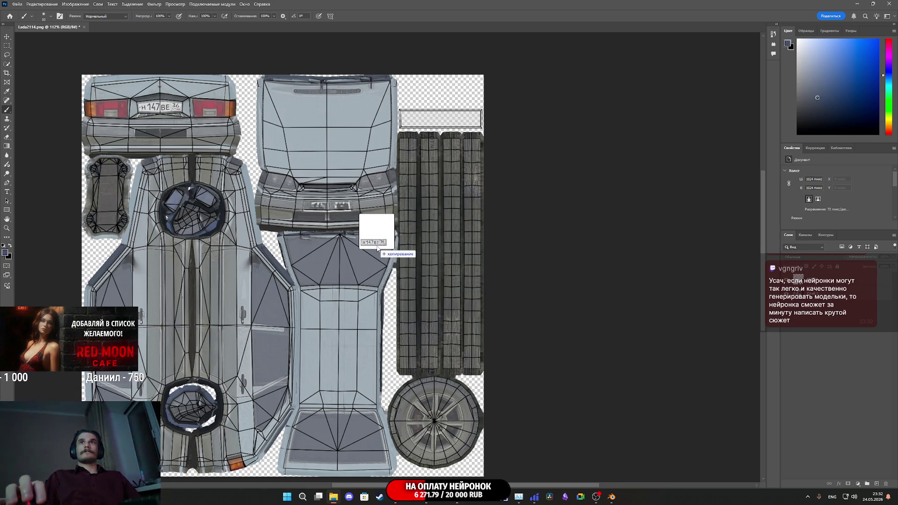
Drop the licence plate image onto the texture and move it into the empty plate frame
{"action": "mouse_move", "coordinate": [373, 251]}
{"action": "left_mouse_down"}
{"action": "mouse_move", "coordinate": [306, 285]}
{"action": "mouse_move", "coordinate": [463, 119]}
{"action": "left_mouse_up"}
{"action": "scroll", "coordinate": [463, 119], "scroll_direction": "up", "scroll_amount": 5}
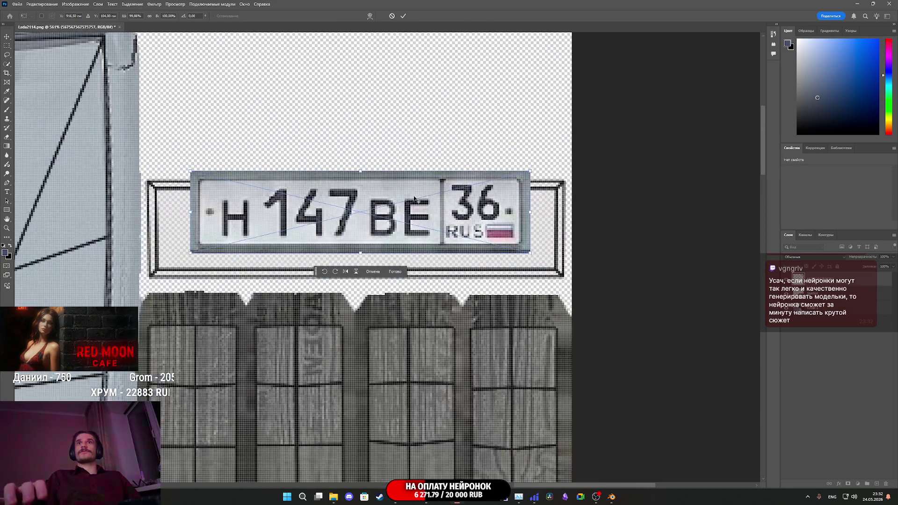
{"action": "left_click_drag", "start_coordinate": [404, 214], "coordinate": [370, 233]}
{"action": "scroll", "coordinate": [184, 213], "scroll_direction": "up", "scroll_amount": 3}
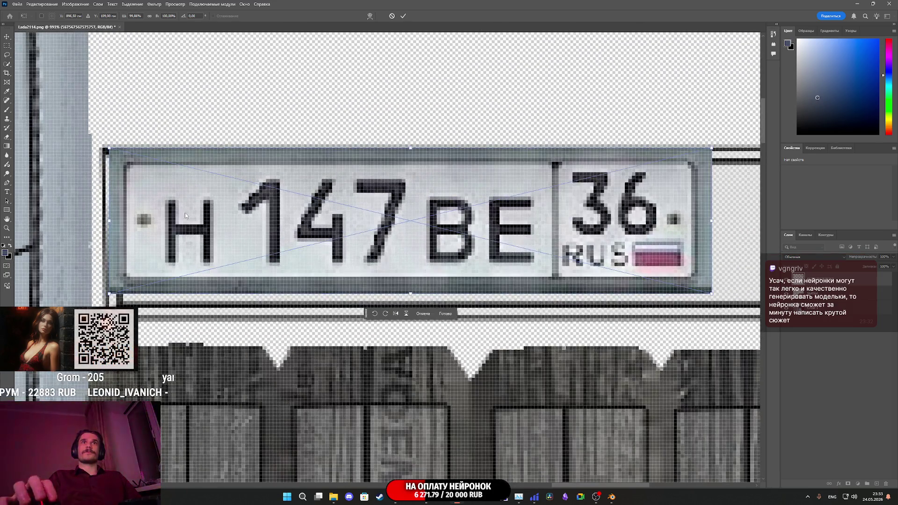
{"action": "left_click_drag", "start_coordinate": [174, 212], "coordinate": [171, 201]}
{"action": "scroll", "coordinate": [650, 265], "scroll_direction": "down", "scroll_amount": 3}
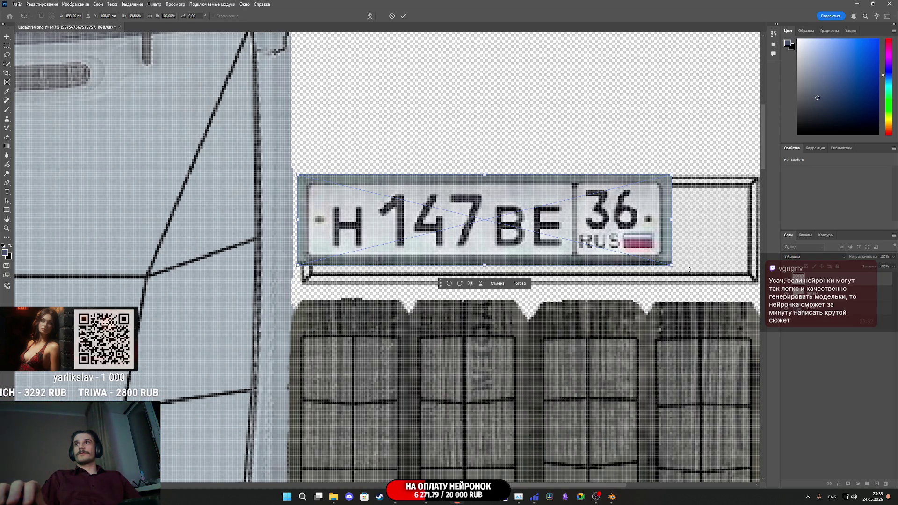
Scale and widen the plate to fill the frame, about 256×55 px, and commit it
{"action": "left_click_drag", "start_coordinate": [671, 265], "coordinate": [751, 283]}
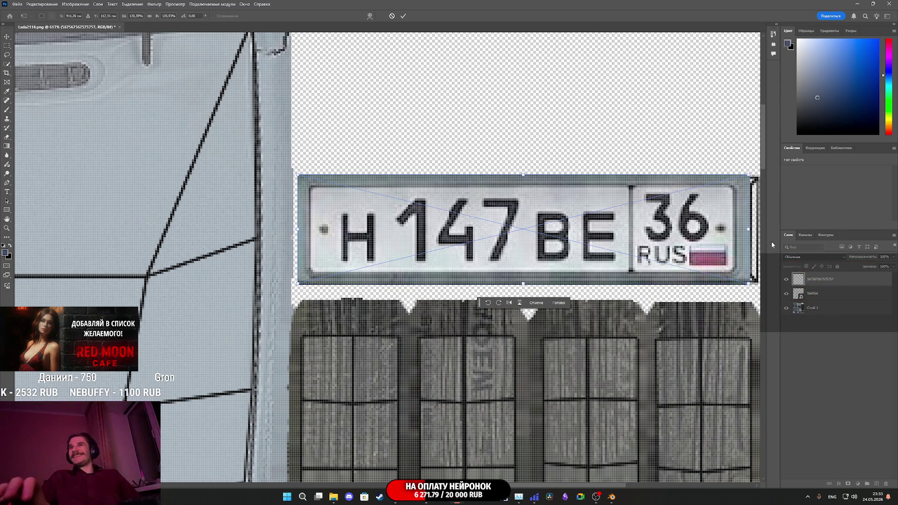
{"action": "left_click_drag", "start_coordinate": [511, 485], "coordinate": [554, 482]}
{"action": "left_click_drag", "start_coordinate": [504, 229], "coordinate": [512, 232]}
{"action": "scroll", "coordinate": [457, 251], "scroll_direction": "down", "scroll_amount": 1}
{"action": "scroll", "coordinate": [458, 252], "scroll_direction": "up", "scroll_amount": 1}
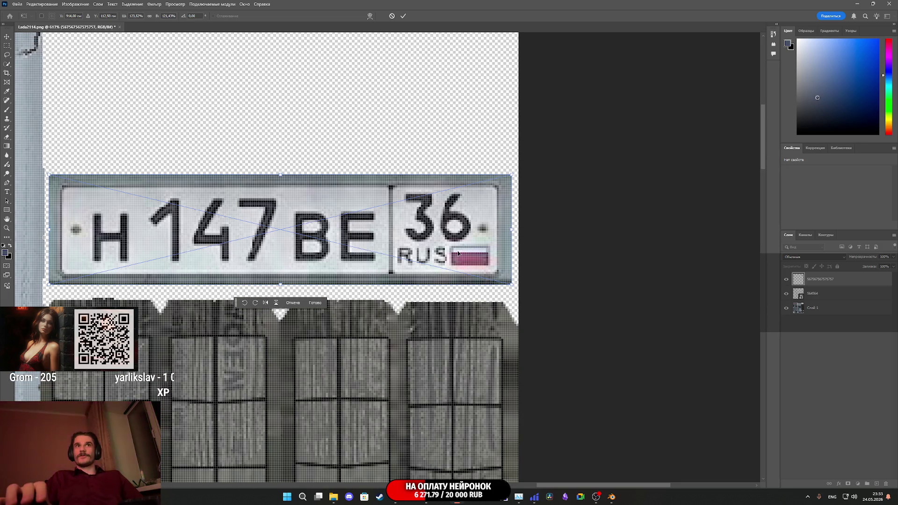
{"action": "left_click", "coordinate": [405, 18]}
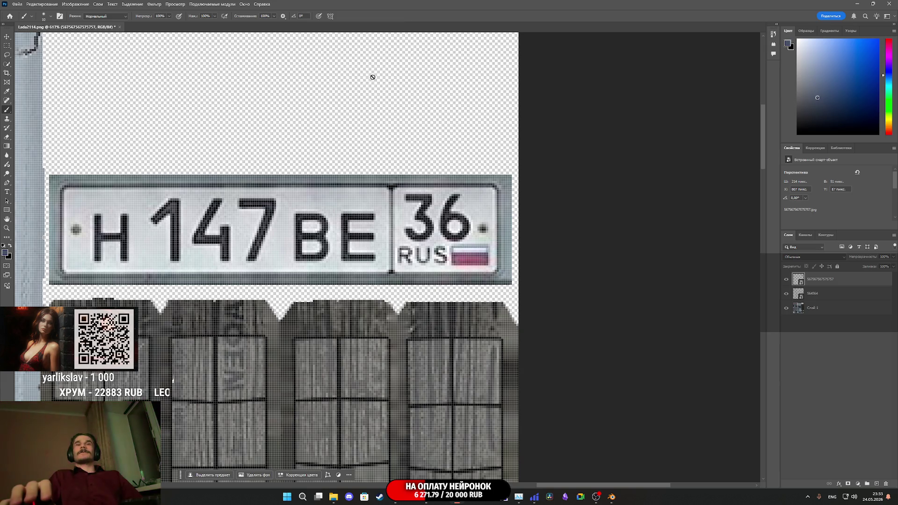
Hide the 564564 UV wireframe layer and zoom out to view the whole texture sheet
{"action": "scroll", "coordinate": [350, 180], "scroll_direction": "down", "scroll_amount": 5}
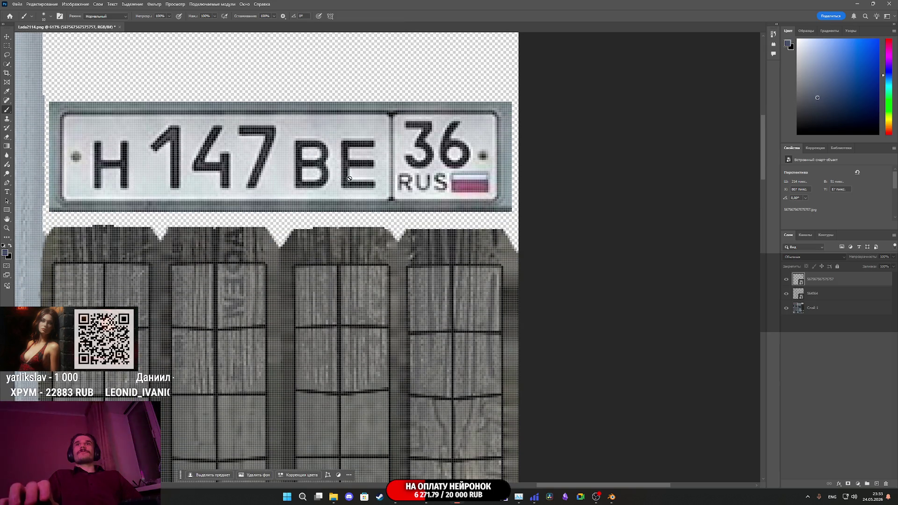
{"action": "left_click", "coordinate": [786, 293]}
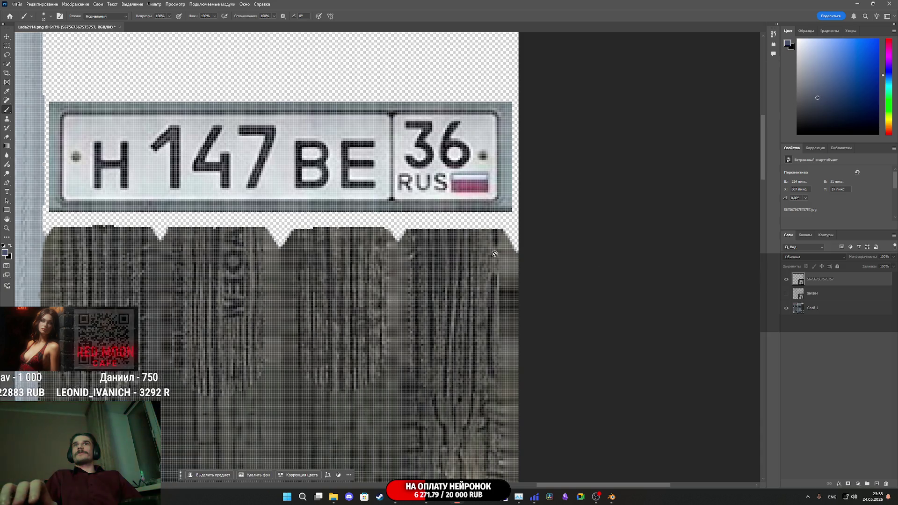
{"action": "scroll", "coordinate": [415, 254], "scroll_direction": "down", "scroll_amount": 6}
{"action": "key", "text": "z"}
{"action": "scroll", "coordinate": [415, 254], "scroll_direction": "down", "scroll_amount": 10}
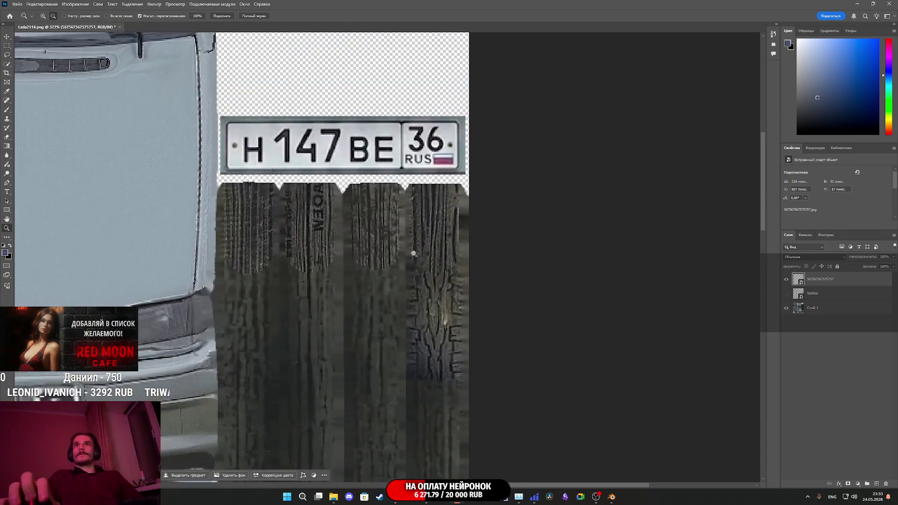
{"action": "scroll", "coordinate": [410, 253], "scroll_direction": "down", "scroll_amount": 5}
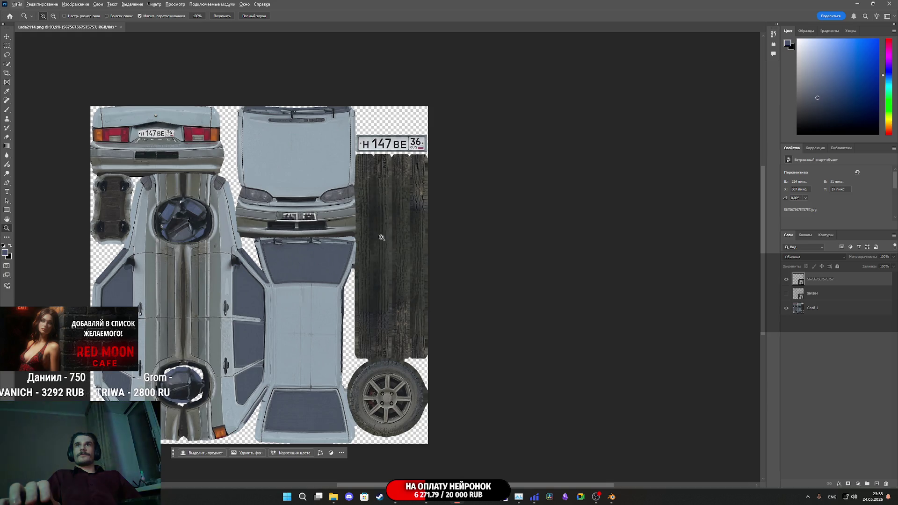
{"action": "left_click", "coordinate": [17, 5]}
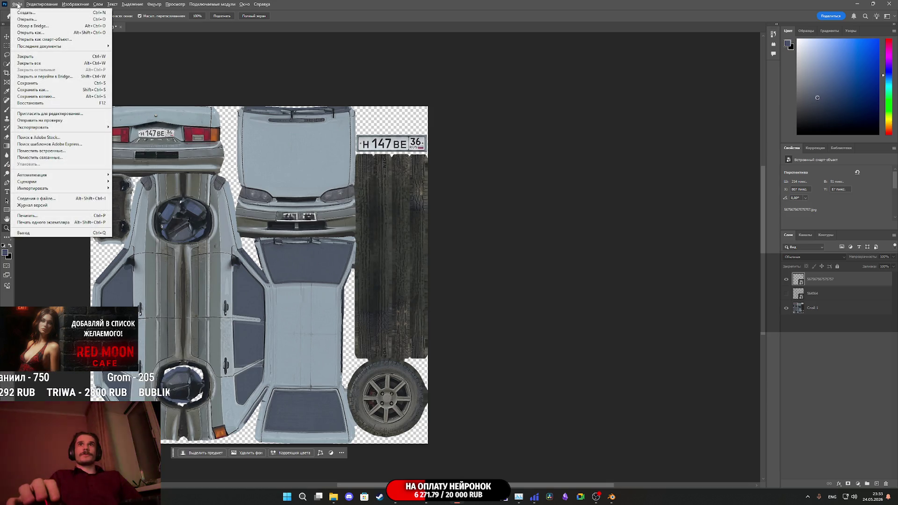
Export the texture via Export As with Convert to sRGB off and colour profile embedded
{"action": "mouse_move", "coordinate": [56, 128]}
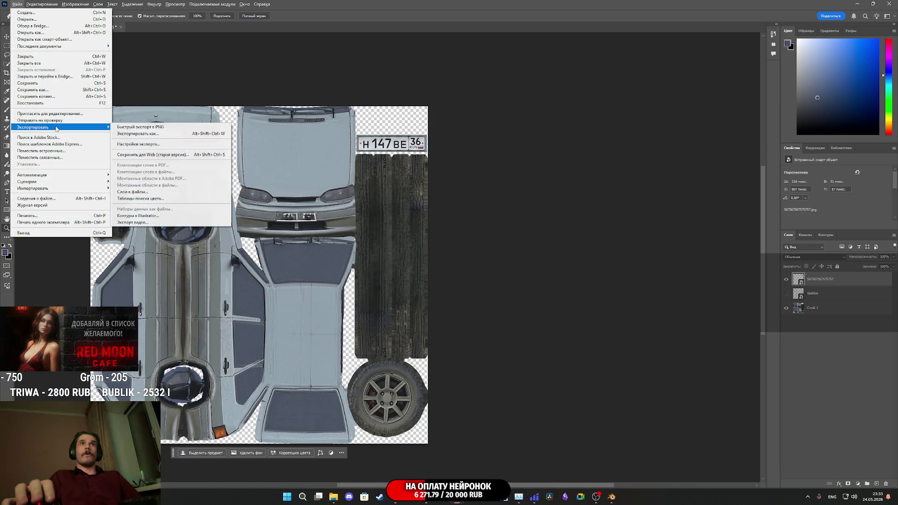
{"action": "left_click", "coordinate": [171, 135]}
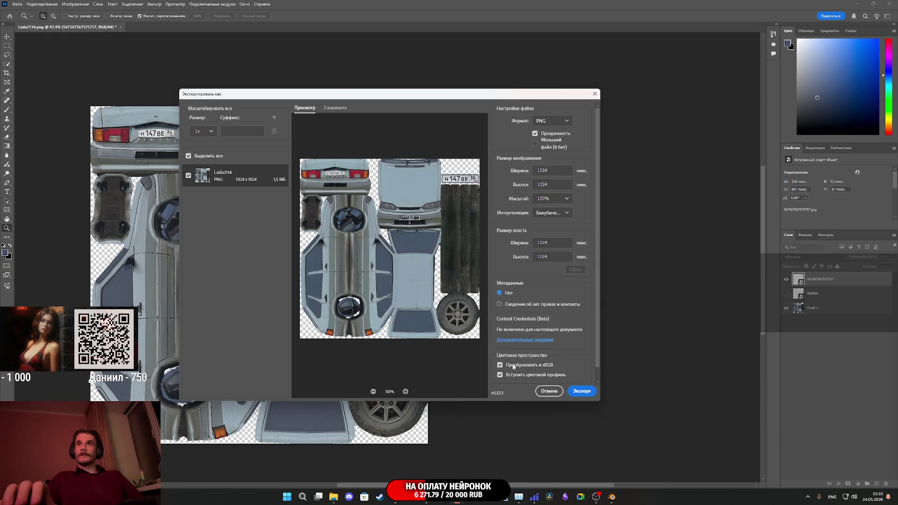
{"action": "left_click", "coordinate": [514, 366]}
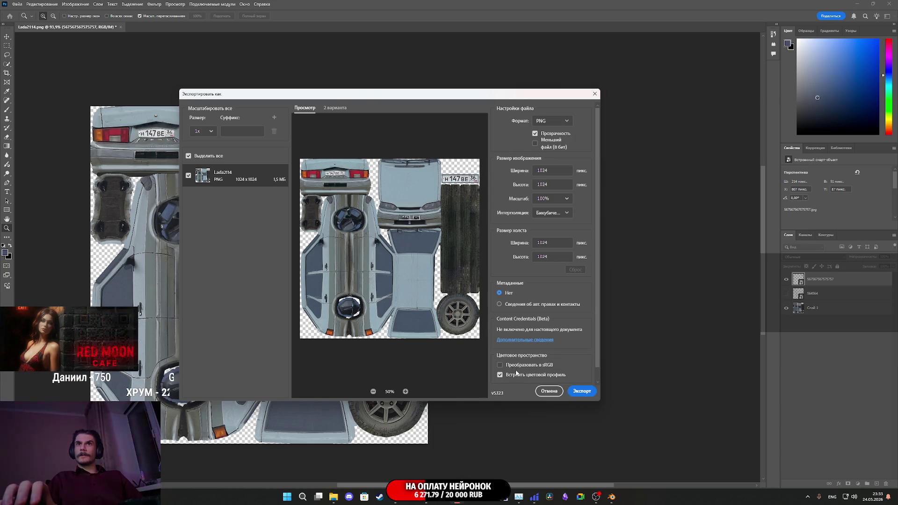
{"action": "left_click", "coordinate": [511, 377]}
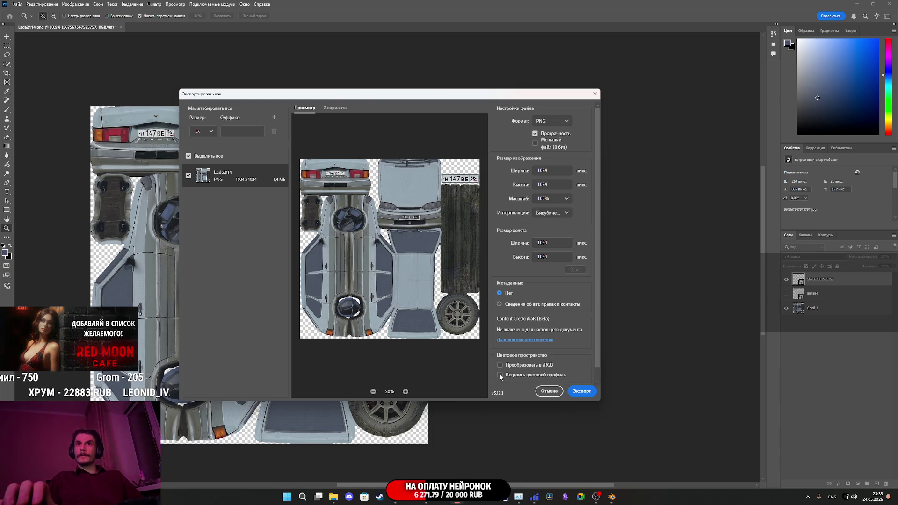
{"action": "left_click", "coordinate": [500, 376]}
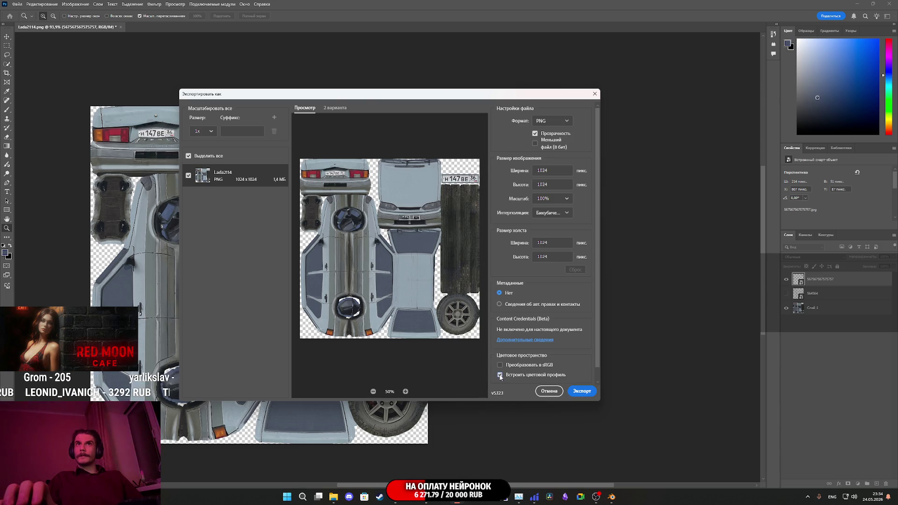
{"action": "left_click", "coordinate": [581, 391]}
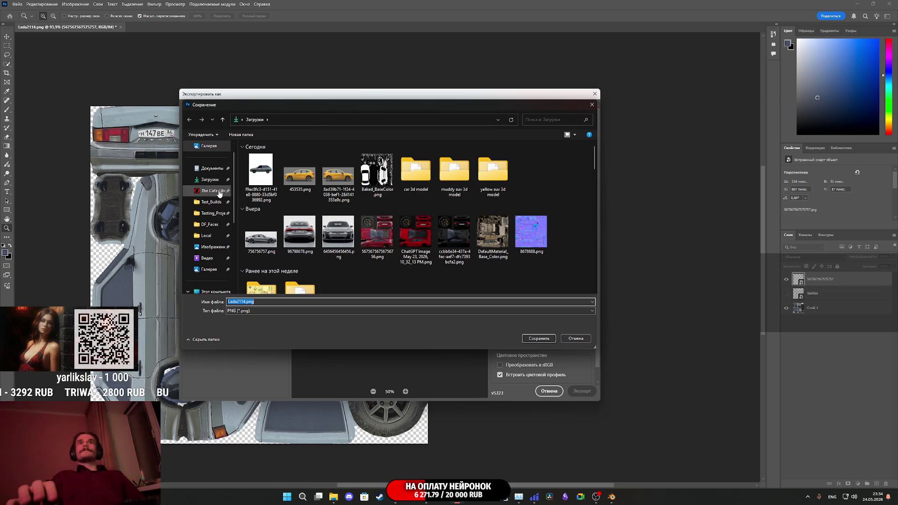
Save it as Lada2114.png in Cars/Lada2114, replacing the existing file, then return to Blender
{"action": "left_click", "coordinate": [213, 191]}
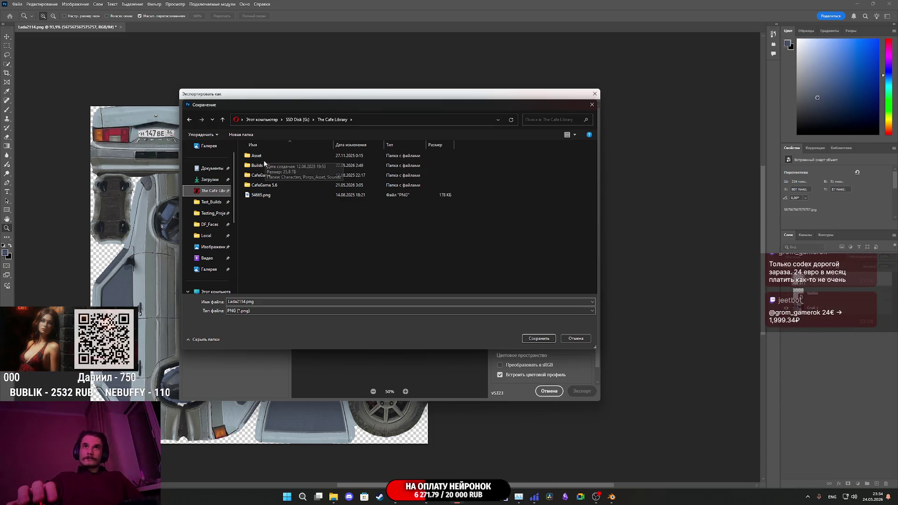
{"action": "double_click", "coordinate": [265, 156]}
{"action": "double_click", "coordinate": [263, 166]}
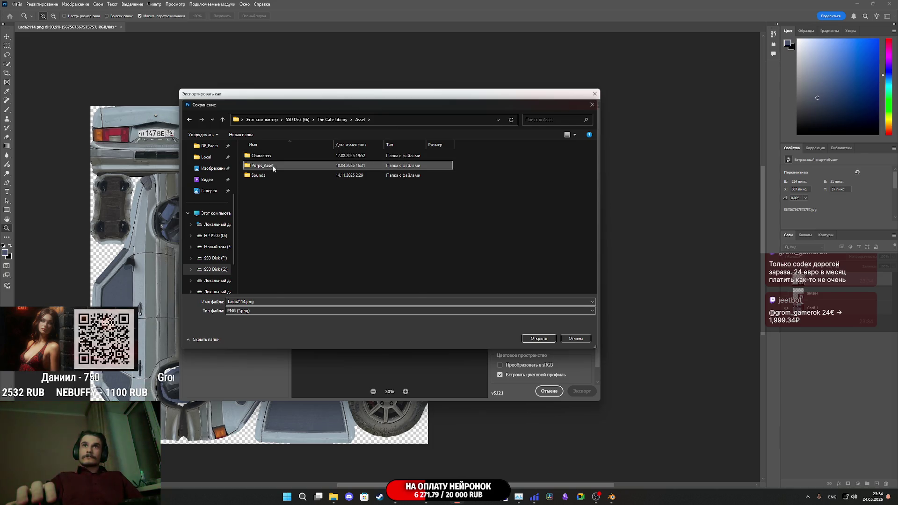
{"action": "double_click", "coordinate": [270, 206]}
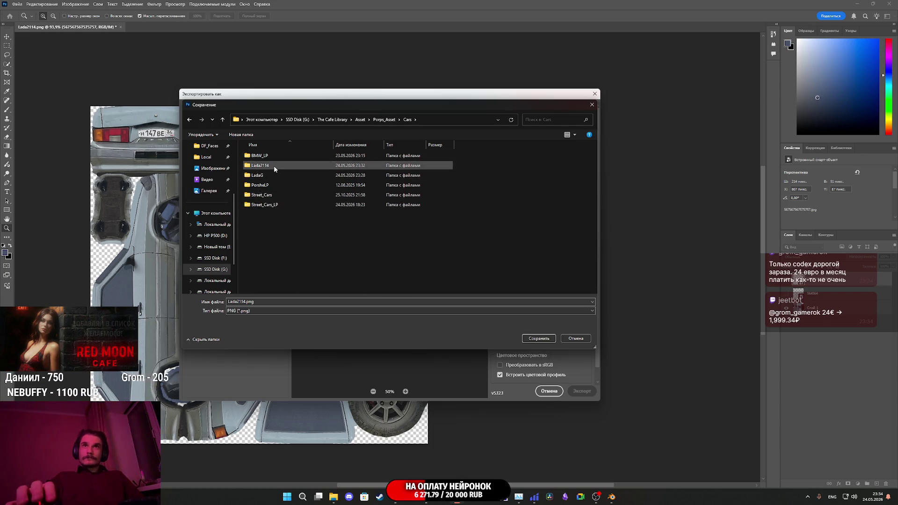
{"action": "double_click", "coordinate": [274, 166]}
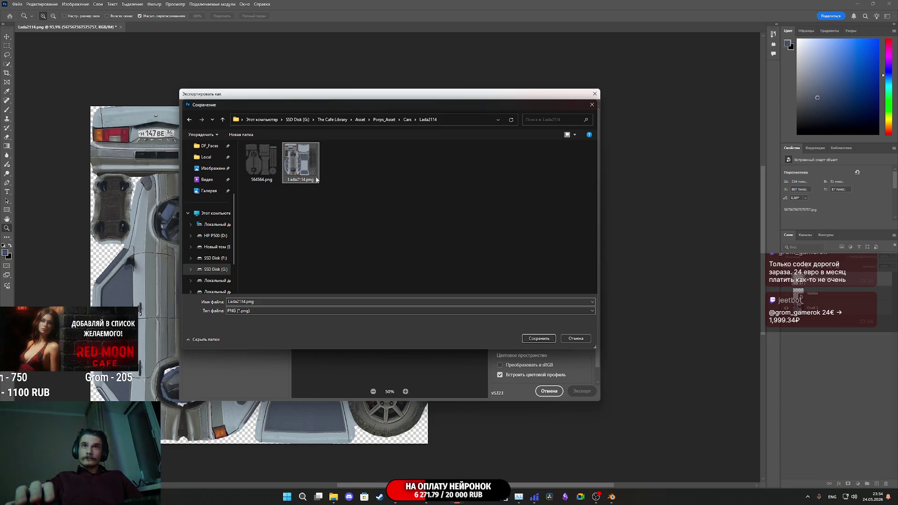
{"action": "left_click", "coordinate": [538, 338]}
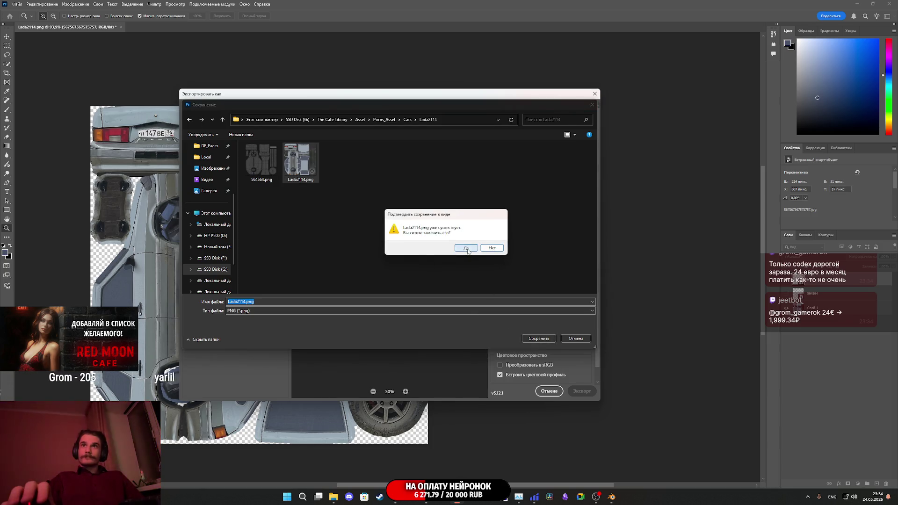
{"action": "left_click", "coordinate": [467, 248]}
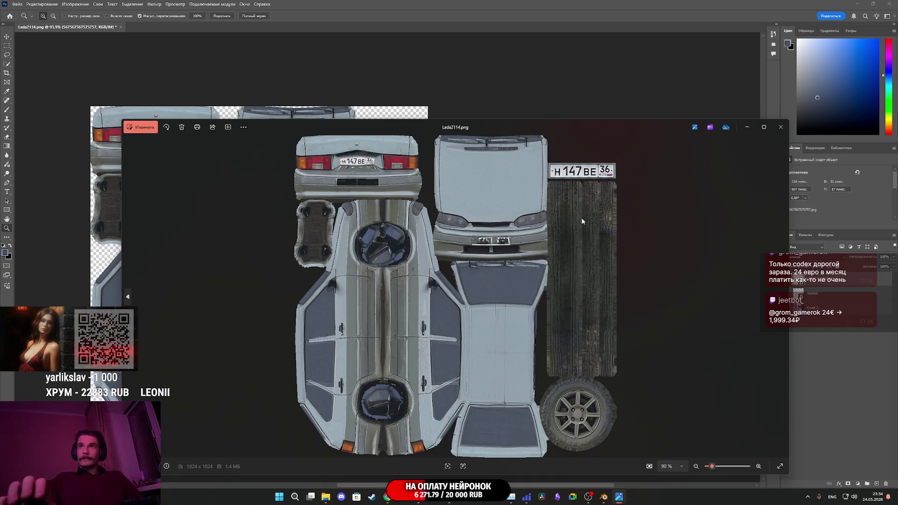
{"action": "key", "text": "alt+F4"}
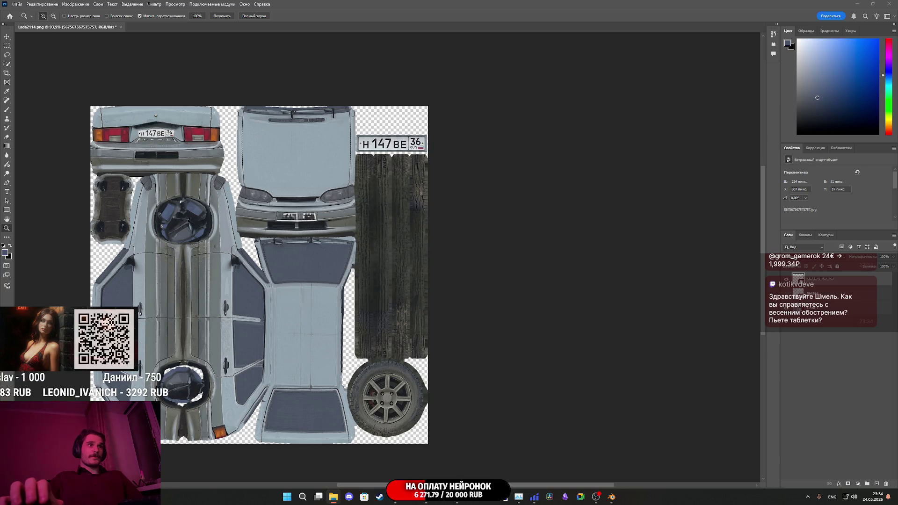
{"action": "key", "text": "alt+Tab"}
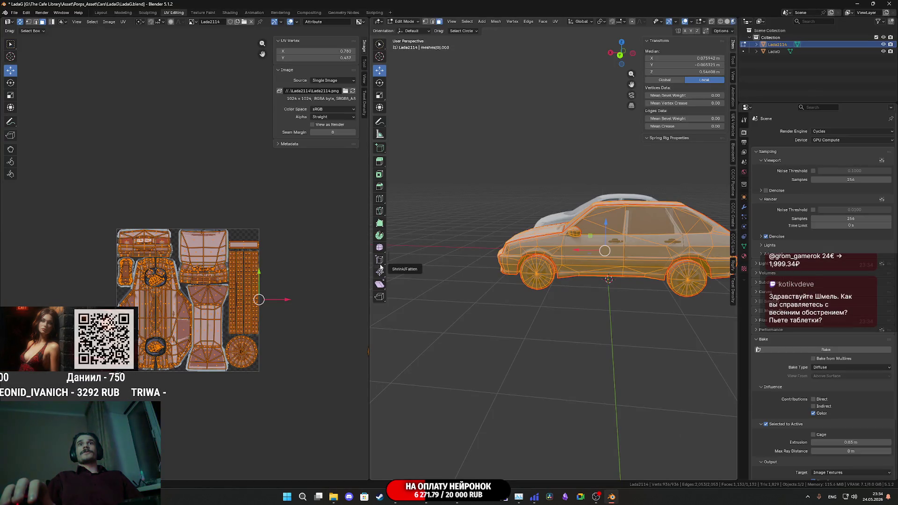
Connect the Lada2114 image texture's Color to Principled BSDF Base Color, then return to Layout
{"action": "key", "text": "Tab"}
{"action": "left_click_drag", "start_coordinate": [528, 282], "coordinate": [587, 280]}
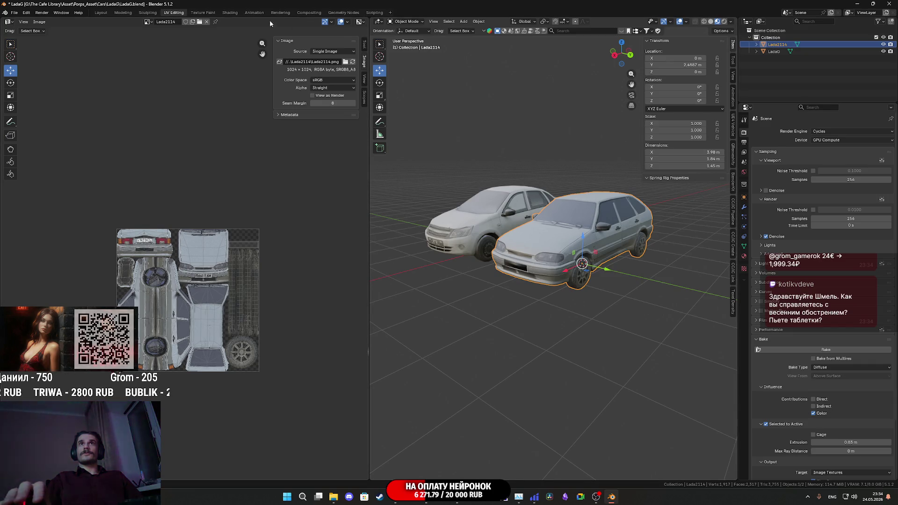
{"action": "left_click", "coordinate": [230, 12]}
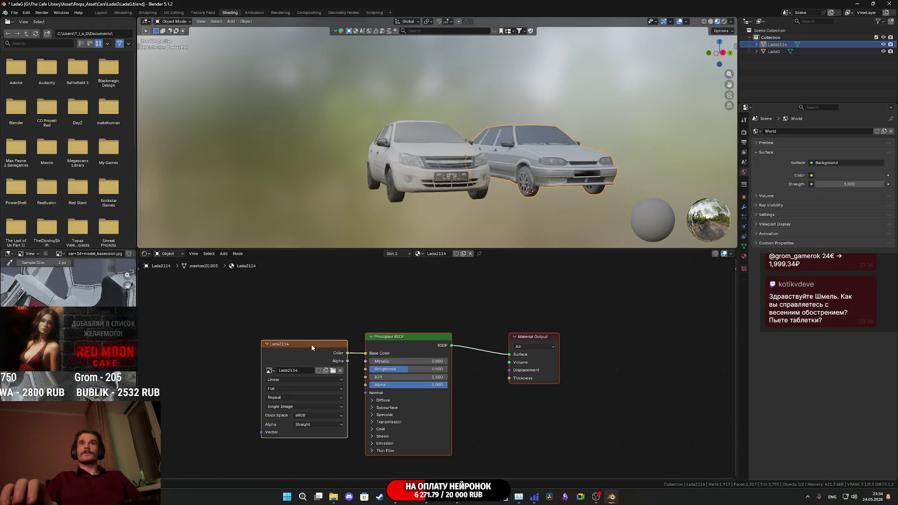
{"action": "left_click", "coordinate": [297, 354]}
{"action": "key", "text": "x"}
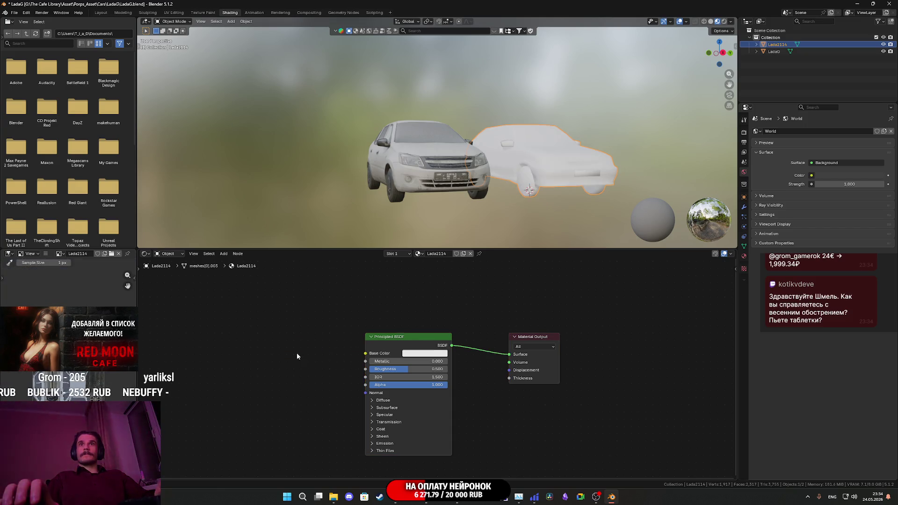
{"action": "key", "text": "ctrl+z"}
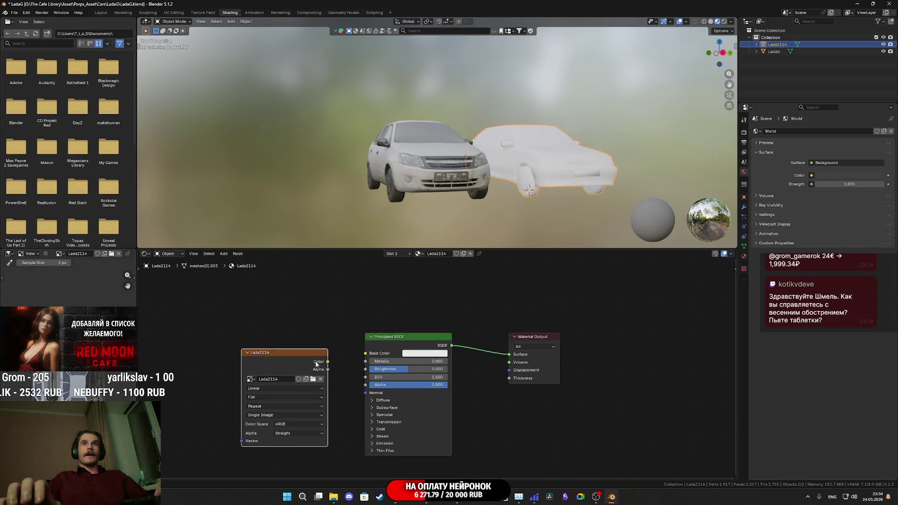
{"action": "left_click_drag", "start_coordinate": [370, 356], "coordinate": [369, 354]}
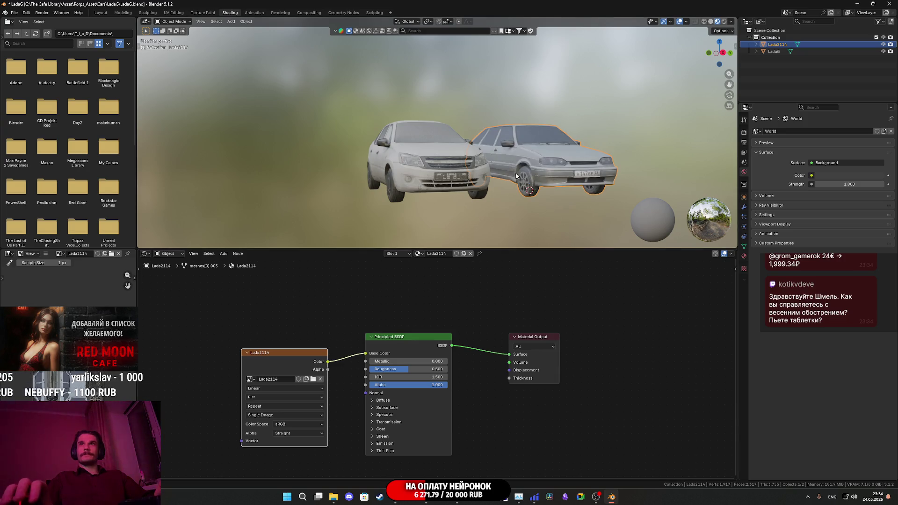
{"action": "left_click_drag", "start_coordinate": [516, 176], "coordinate": [482, 174]}
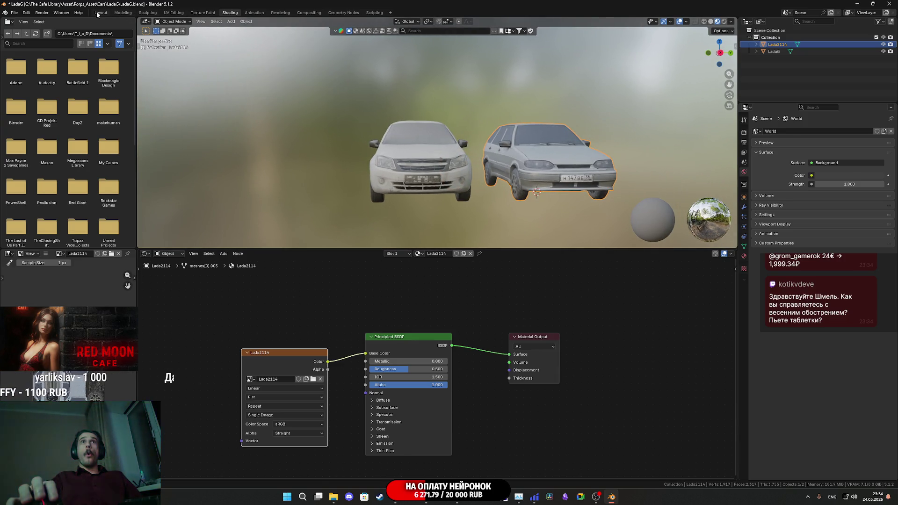
{"action": "left_click", "coordinate": [100, 13]}
{"action": "mouse_move", "coordinate": [473, 286]}
{"action": "left_mouse_down"}
{"action": "mouse_move", "coordinate": [403, 265]}
{"action": "mouse_move", "coordinate": [249, 265]}
{"action": "mouse_move", "coordinate": [262, 245]}
{"action": "mouse_move", "coordinate": [346, 262]}
{"action": "mouse_move", "coordinate": [467, 268]}
{"action": "mouse_move", "coordinate": [497, 242]}
{"action": "left_mouse_up"}
Select the front licence-plate face, scale it up slightly, then stretch it vertically
{"action": "scroll", "coordinate": [496, 251], "scroll_direction": "up", "scroll_amount": 2}
{"action": "key", "text": "Tab"}
{"action": "left_click", "coordinate": [500, 241]}
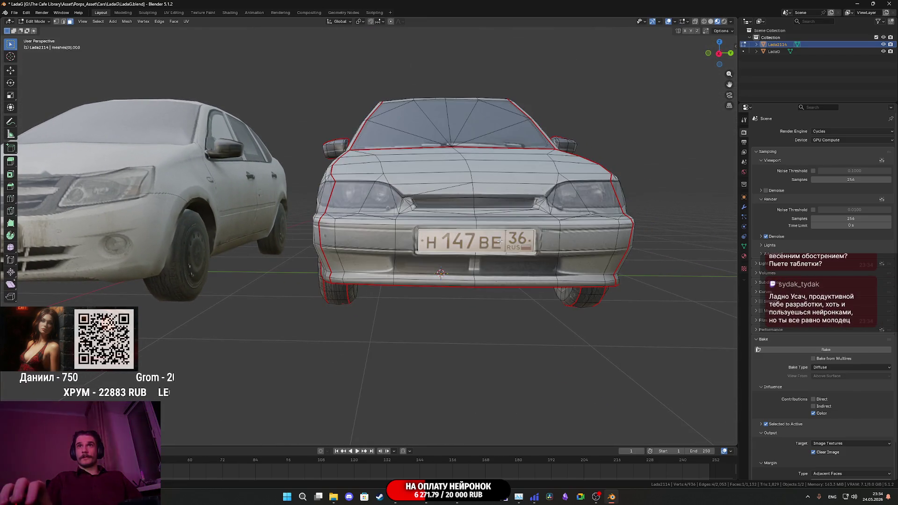
{"action": "scroll", "coordinate": [503, 244], "scroll_direction": "up", "scroll_amount": 6}
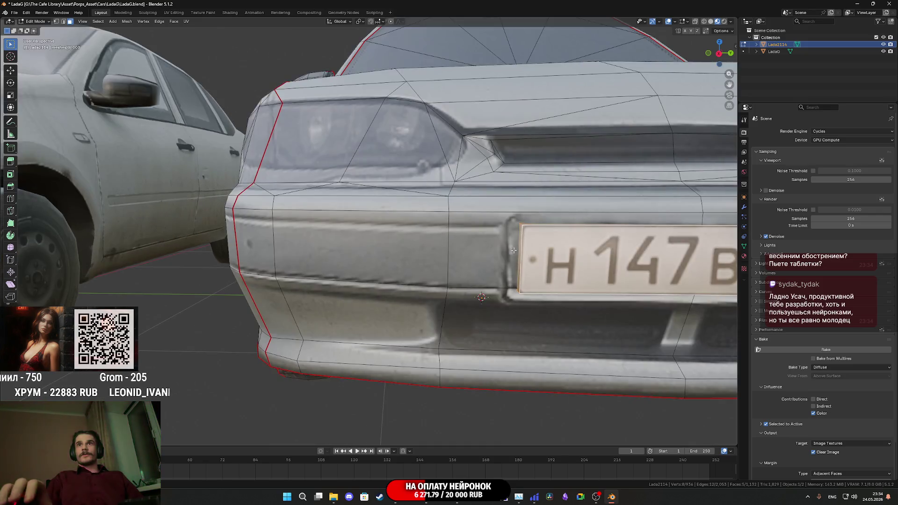
{"action": "key", "text": "s"}
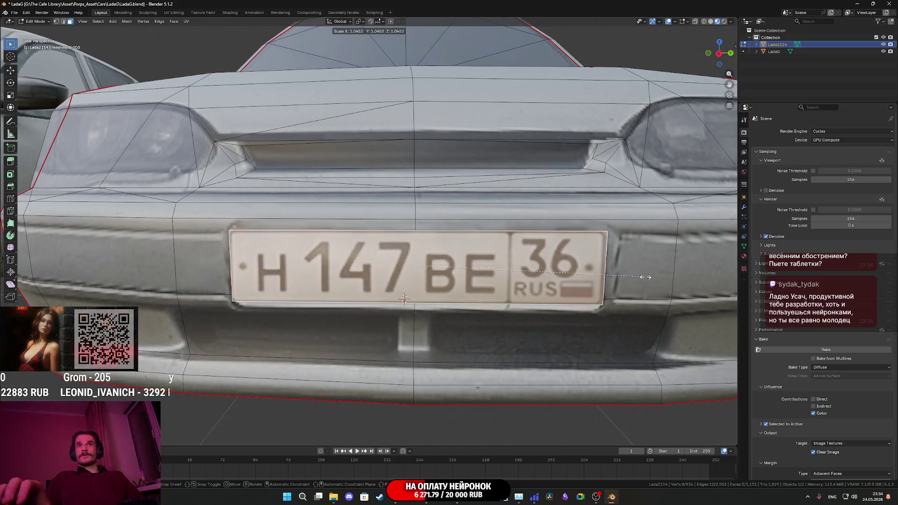
{"action": "left_click", "coordinate": [637, 279]}
{"action": "key", "text": "s"}
{"action": "key", "text": "z"}
{"action": "left_click", "coordinate": [658, 270]}
Lower the licence plate slightly on the bumper
{"action": "scroll", "coordinate": [421, 234], "scroll_direction": "down", "scroll_amount": 5}
{"action": "scroll", "coordinate": [348, 266], "scroll_direction": "up", "scroll_amount": 3}
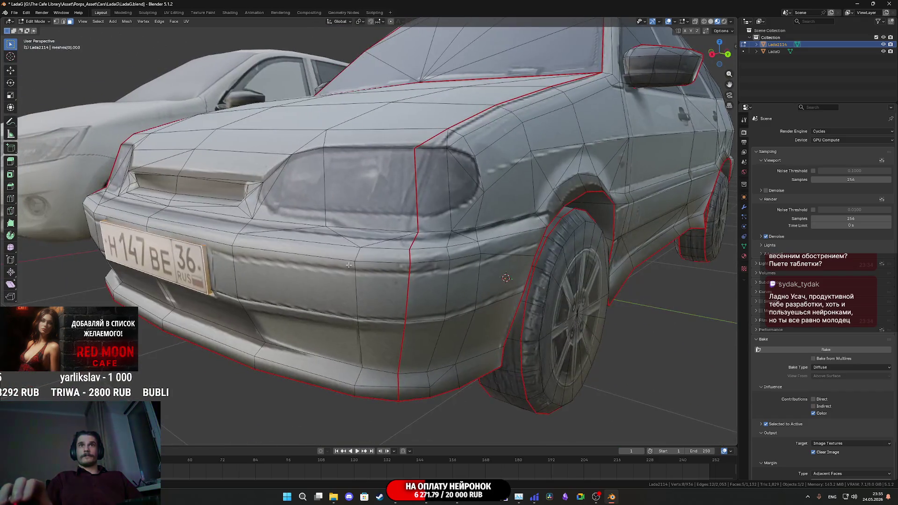
{"action": "scroll", "coordinate": [228, 257], "scroll_direction": "down", "scroll_amount": 6}
{"action": "key", "text": "shift+space"}
{"action": "key", "text": "g"}
{"action": "scroll", "coordinate": [368, 160], "scroll_direction": "up", "scroll_amount": 10}
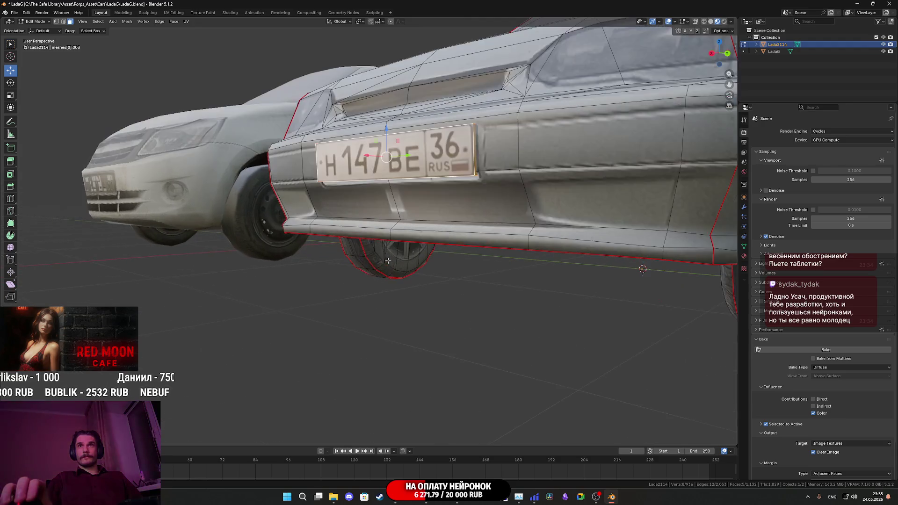
{"action": "left_click_drag", "start_coordinate": [387, 130], "coordinate": [394, 134]}
{"action": "scroll", "coordinate": [499, 234], "scroll_direction": "down", "scroll_amount": 10}
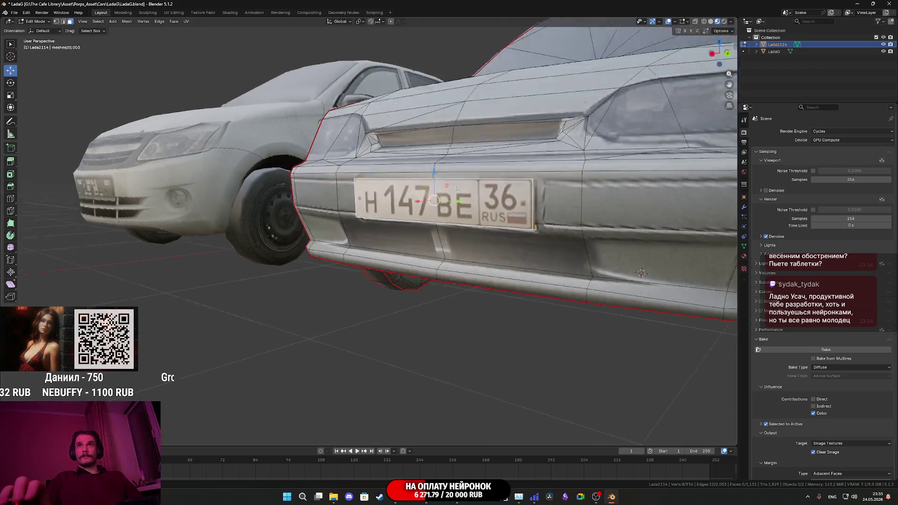
In Object Mode, set the car's Location Y to 0 in the N panel
{"action": "key", "text": "Tab"}
{"action": "left_click_drag", "start_coordinate": [517, 250], "coordinate": [393, 238]}
{"action": "scroll", "coordinate": [307, 245], "scroll_direction": "up", "scroll_amount": 7}
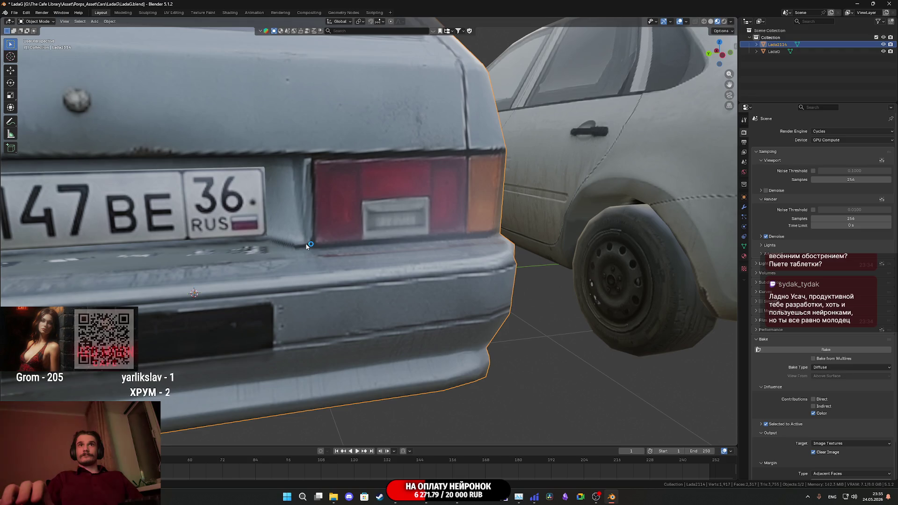
{"action": "scroll", "coordinate": [309, 246], "scroll_direction": "down", "scroll_amount": 7}
{"action": "mouse_move", "coordinate": [318, 246]}
{"action": "left_mouse_down"}
{"action": "mouse_move", "coordinate": [307, 256]}
{"action": "mouse_move", "coordinate": [410, 227]}
{"action": "left_mouse_up"}
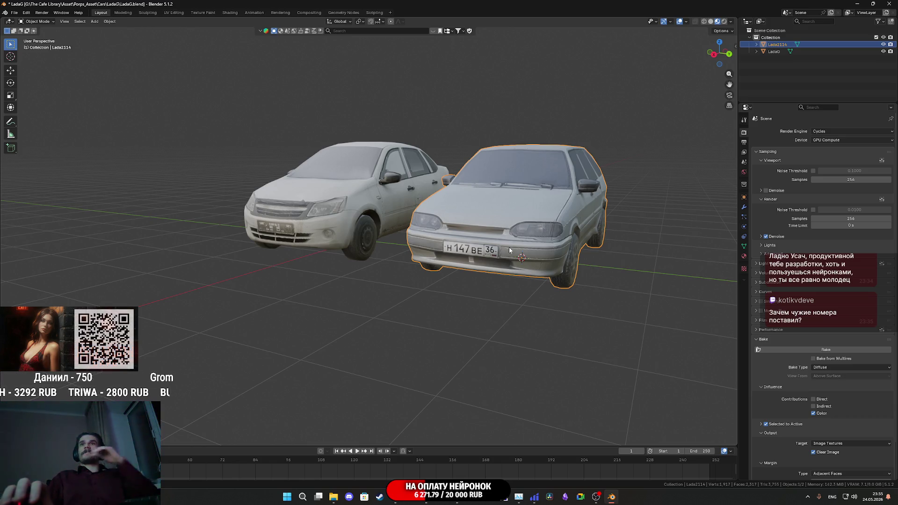
{"action": "left_click", "coordinate": [735, 45]}
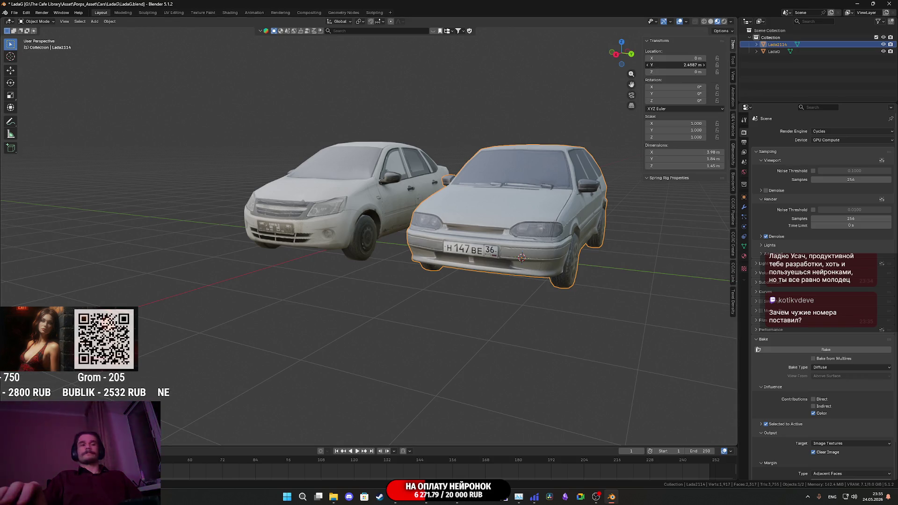
{"action": "key", "text": "Return"}
{"action": "mouse_move", "coordinate": [457, 209]}
{"action": "left_mouse_down"}
{"action": "mouse_move", "coordinate": [487, 196]}
{"action": "mouse_move", "coordinate": [500, 209]}
{"action": "mouse_move", "coordinate": [536, 210]}
{"action": "mouse_move", "coordinate": [511, 225]}
{"action": "mouse_move", "coordinate": [467, 219]}
{"action": "mouse_move", "coordinate": [421, 173]}
{"action": "left_mouse_up"}
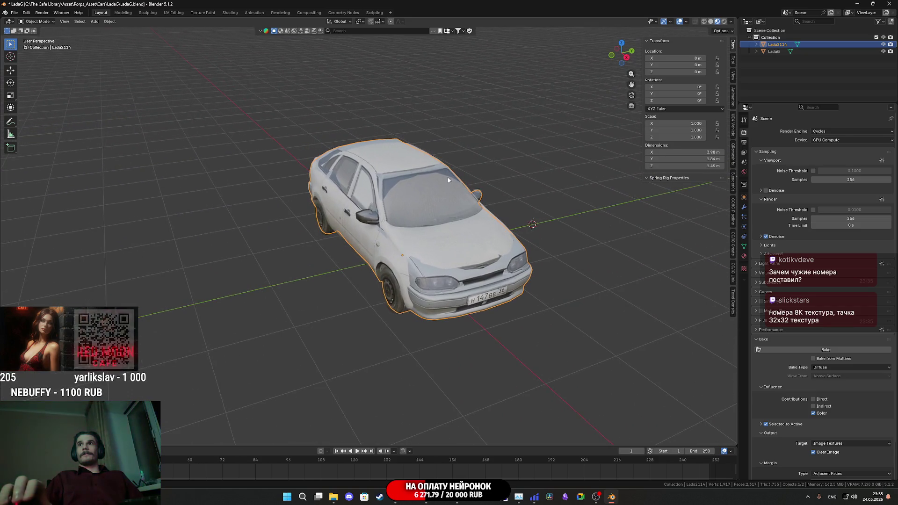
Save the .blend, then export the car as Lada2114.fbx into the Cars/Lada2114 folder
{"action": "key", "text": "ctrl+s"}
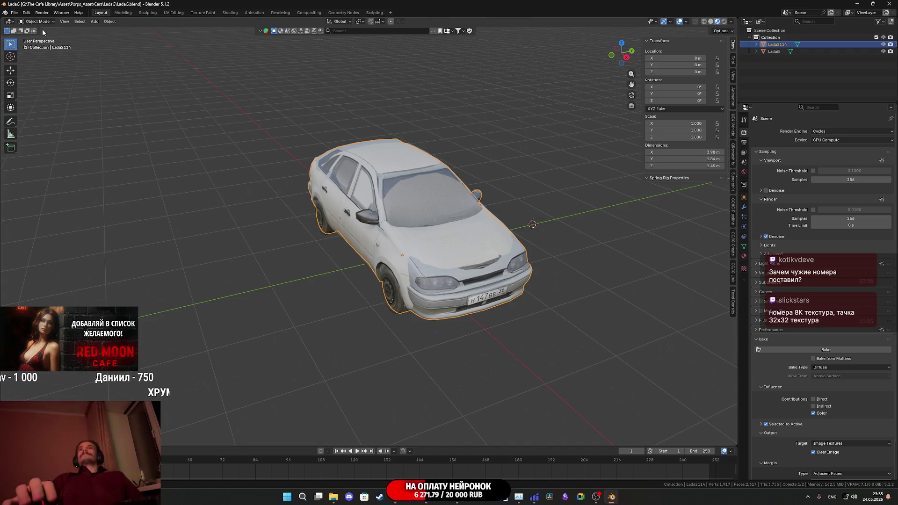
{"action": "left_click_drag", "start_coordinate": [402, 180], "coordinate": [449, 164]}
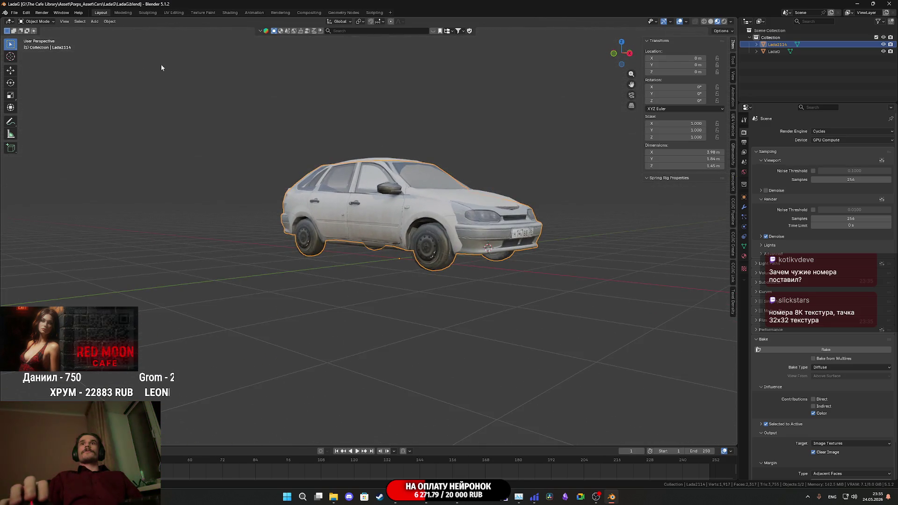
{"action": "left_click", "coordinate": [15, 13]}
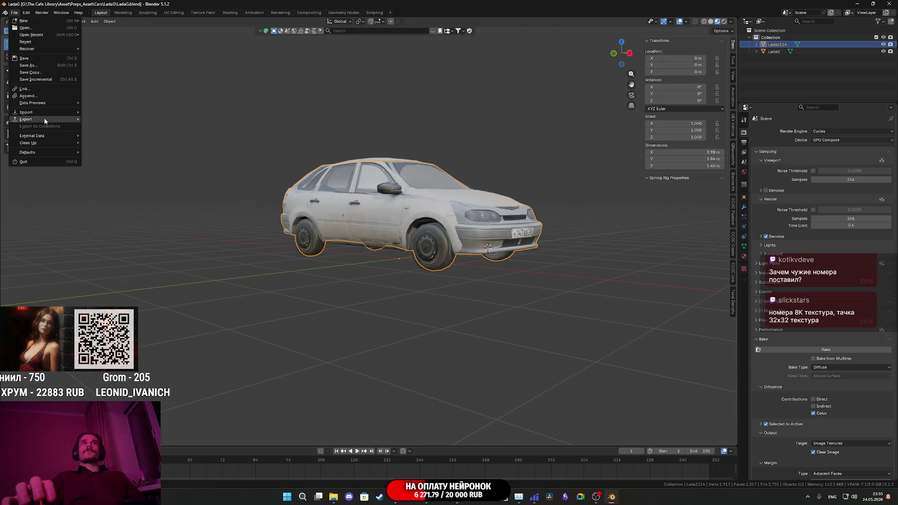
{"action": "mouse_move", "coordinate": [43, 119]}
{"action": "left_click", "coordinate": [110, 176]}
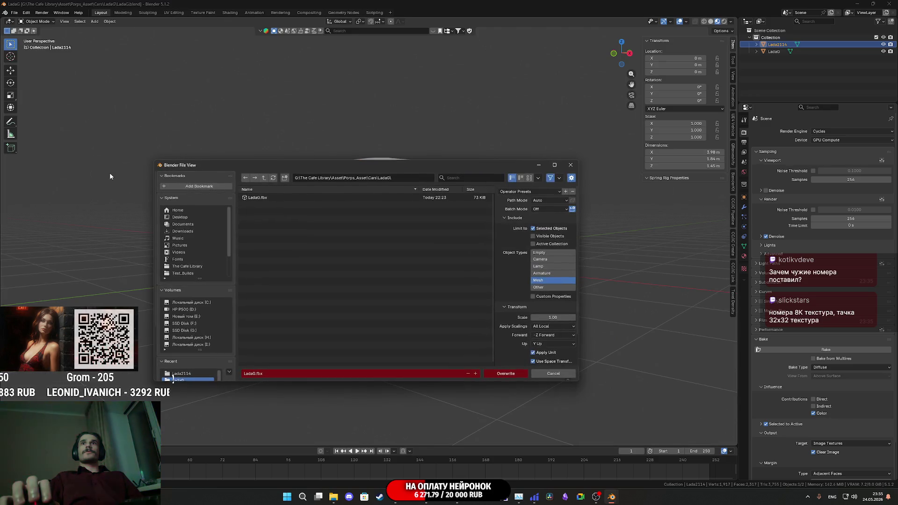
{"action": "left_click", "coordinate": [264, 178]}
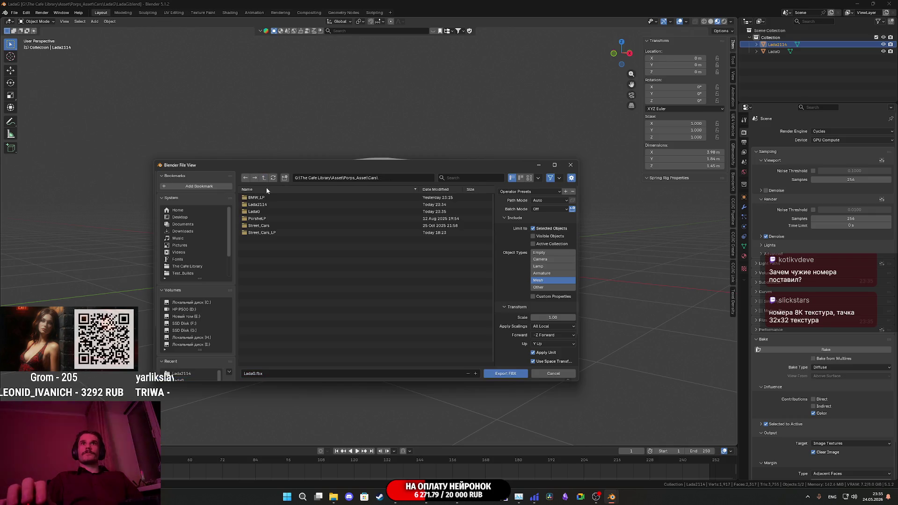
{"action": "double_click", "coordinate": [266, 206]}
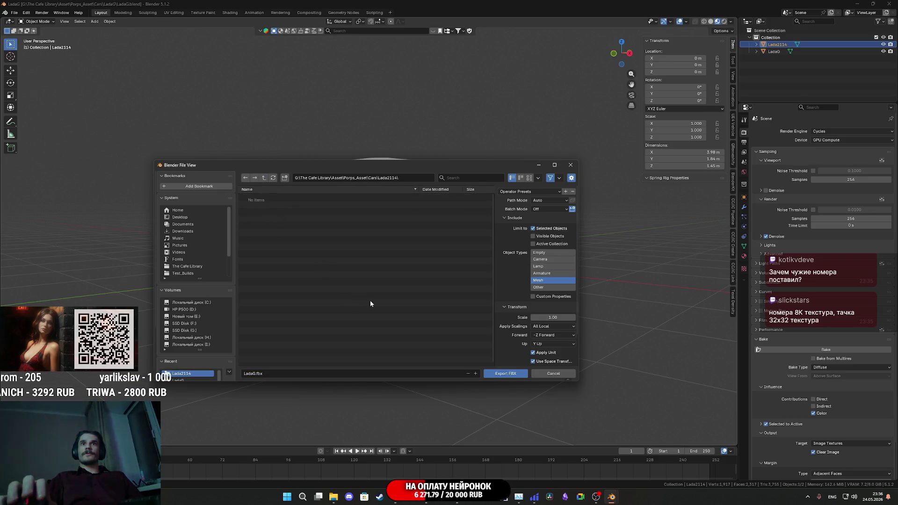
{"action": "left_click", "coordinate": [276, 374]}
{"action": "key", "text": "BackSpace"}
{"action": "type", "text": "Lada"}
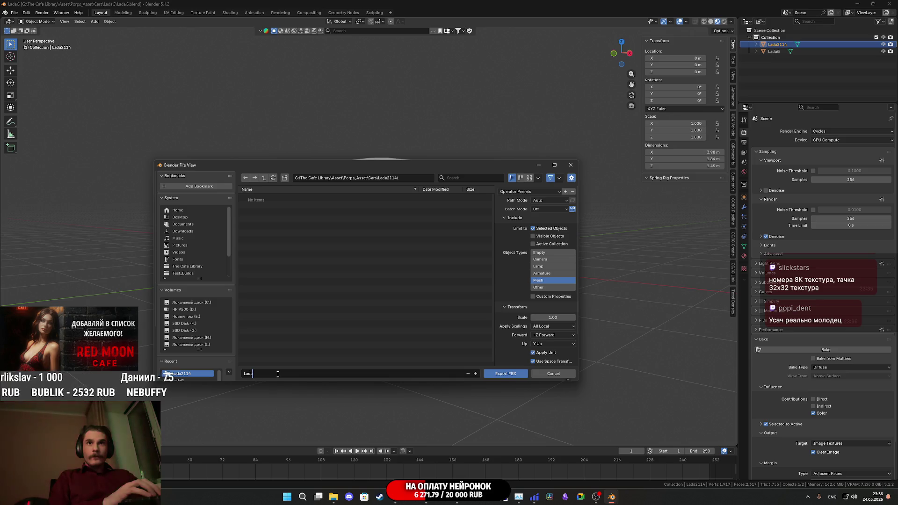
{"action": "key", "text": "BackSpace"}
{"action": "key", "text": "BackSpace"}
{"action": "key", "text": "BackSpace"}
{"action": "type", "text": "2114.fbx"}
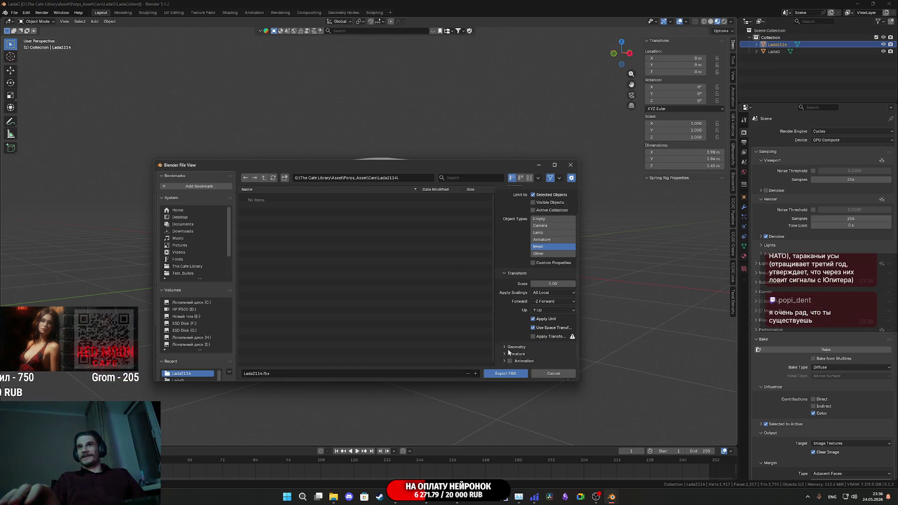
{"action": "left_click", "coordinate": [505, 374]}
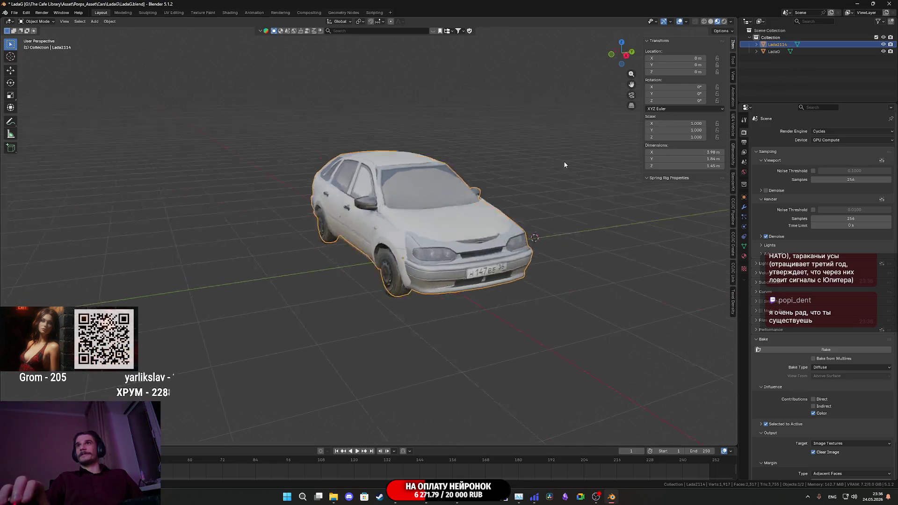
Drag Location Y to about 2.79 m beside the other car, save, and switch to Unreal
{"action": "left_click_drag", "start_coordinate": [678, 65], "coordinate": [716, 65]}
{"action": "scroll", "coordinate": [610, 107], "scroll_direction": "down", "scroll_amount": 2}
{"action": "mouse_move", "coordinate": [585, 140]}
{"action": "left_mouse_down"}
{"action": "mouse_move", "coordinate": [523, 185]}
{"action": "mouse_move", "coordinate": [448, 201]}
{"action": "mouse_move", "coordinate": [426, 217]}
{"action": "left_mouse_up"}
{"action": "key", "text": "ctrl+s"}
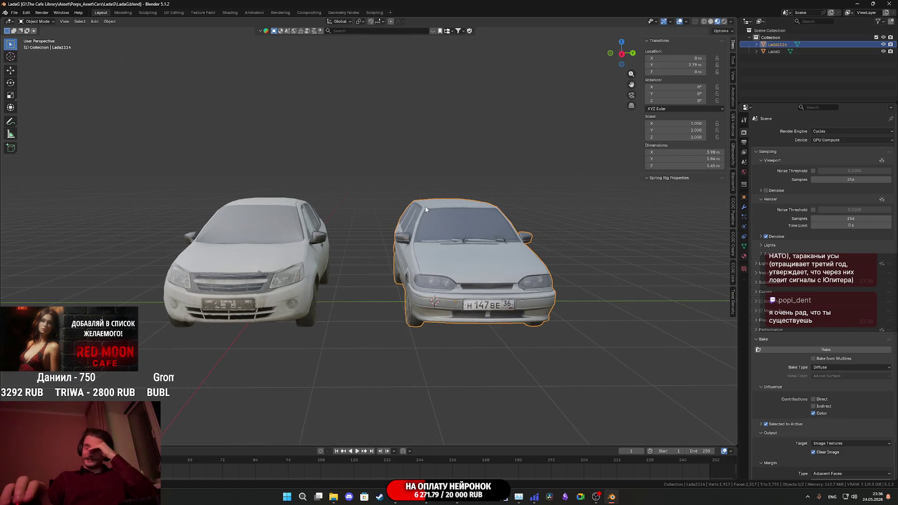
{"action": "left_click_drag", "start_coordinate": [421, 214], "coordinate": [446, 225]}
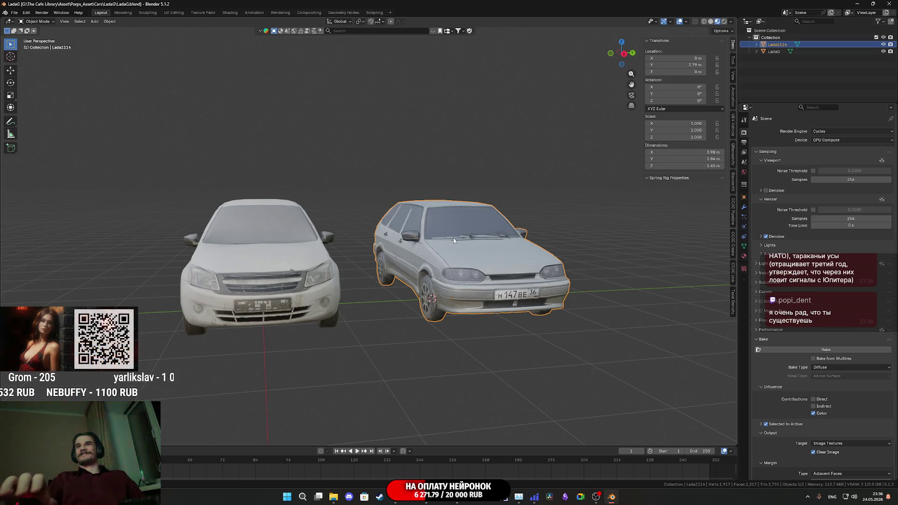
{"action": "left_click_drag", "start_coordinate": [516, 248], "coordinate": [491, 255]}
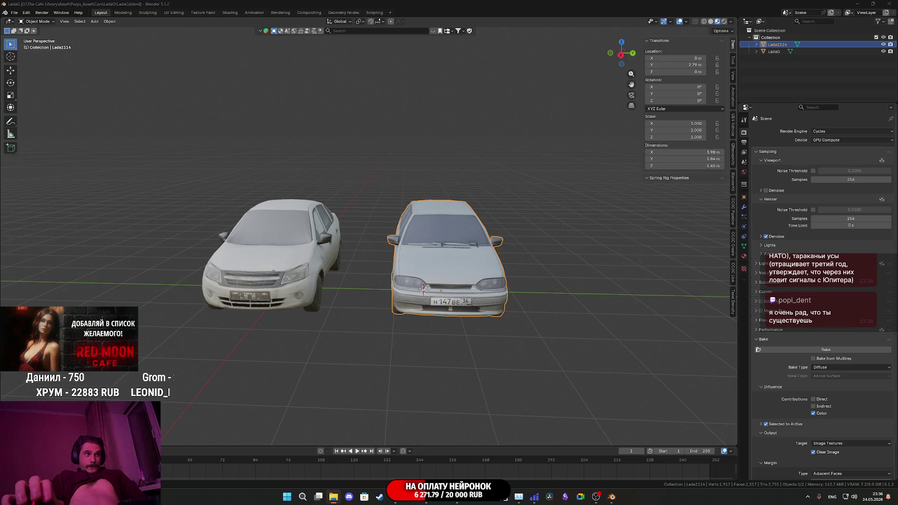
{"action": "key", "text": "alt+Tab"}
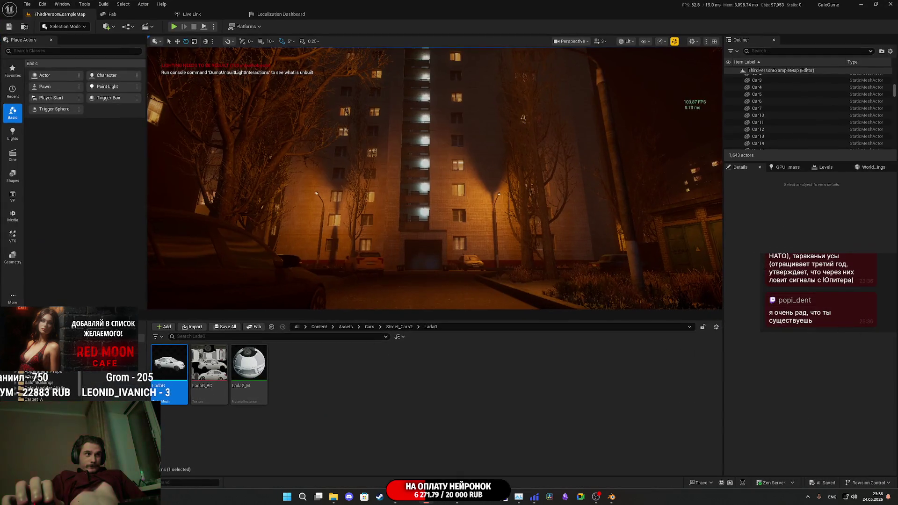
Create a new Lada2114 folder inside Street_Cars2 and open it
{"action": "left_click", "coordinate": [405, 327]}
{"action": "right_click", "coordinate": [333, 437]}
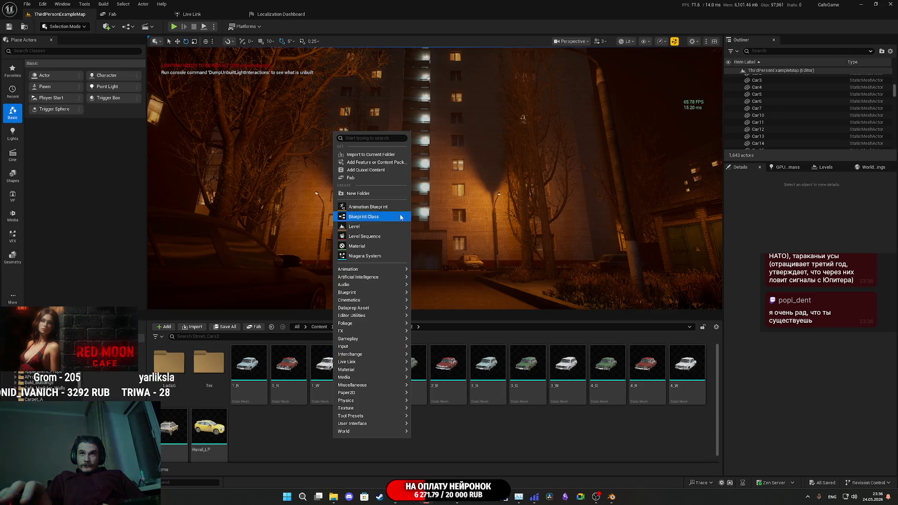
{"action": "left_click", "coordinate": [358, 193]}
{"action": "type", "text": "Ц"}
{"action": "key", "text": "BackSpace"}
{"action": "type", "text": "Lada2114"}
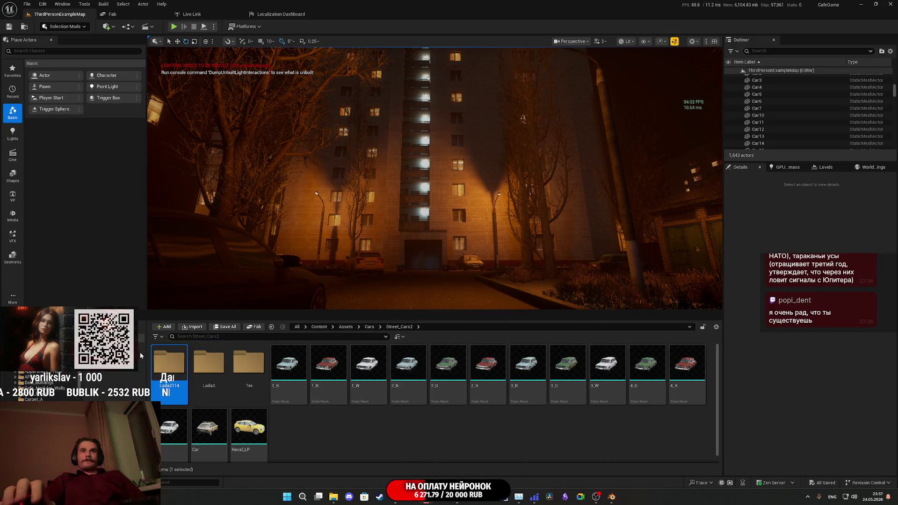
{"action": "double_click", "coordinate": [210, 365]}
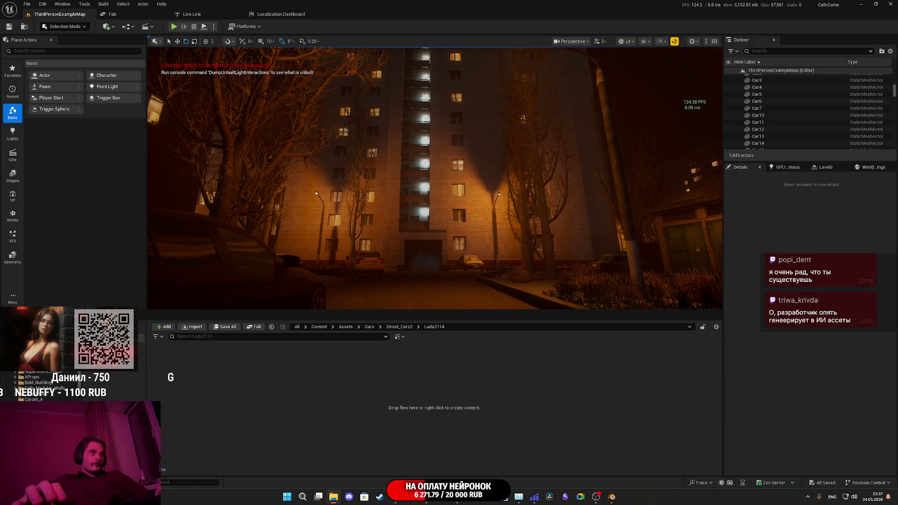
Import Lada2114.fbx into the new folder, then browse the Tex and Lada2114 folders
{"action": "left_click_drag", "start_coordinate": [221, 394], "coordinate": [224, 390]}
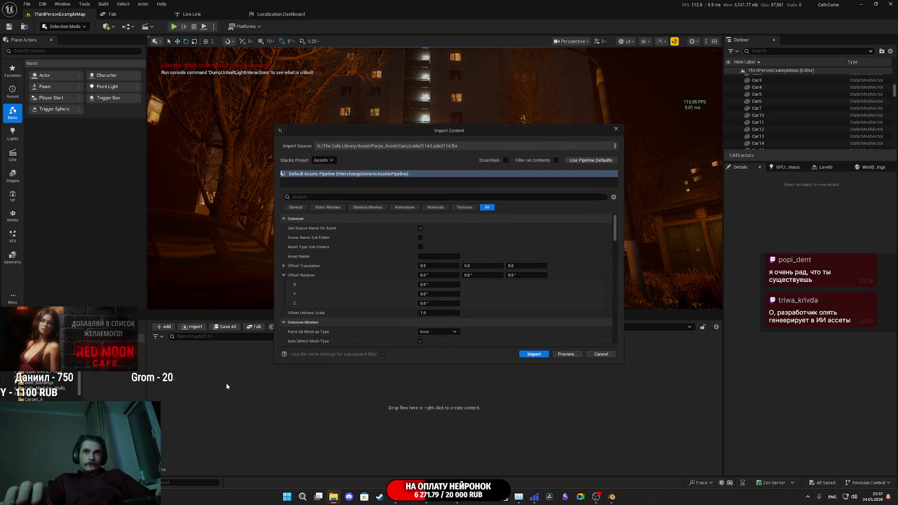
{"action": "left_click", "coordinate": [538, 357]}
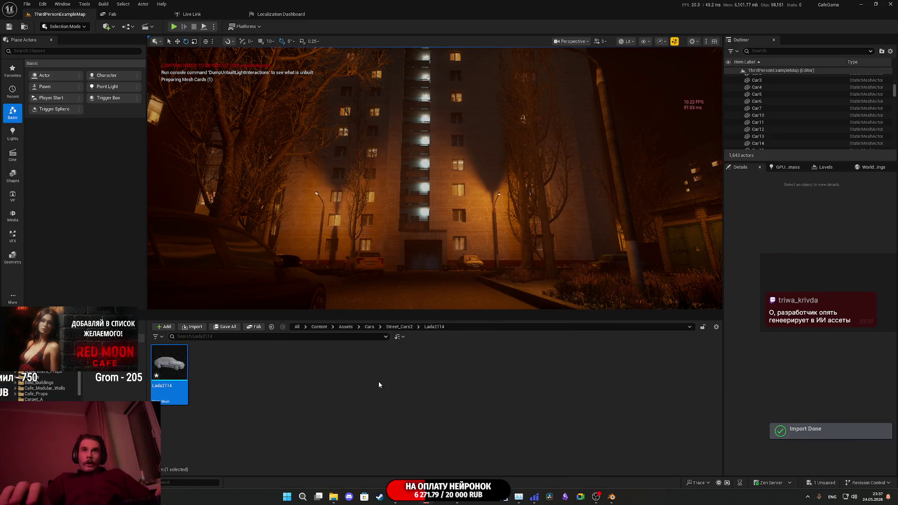
{"action": "left_click", "coordinate": [398, 327]}
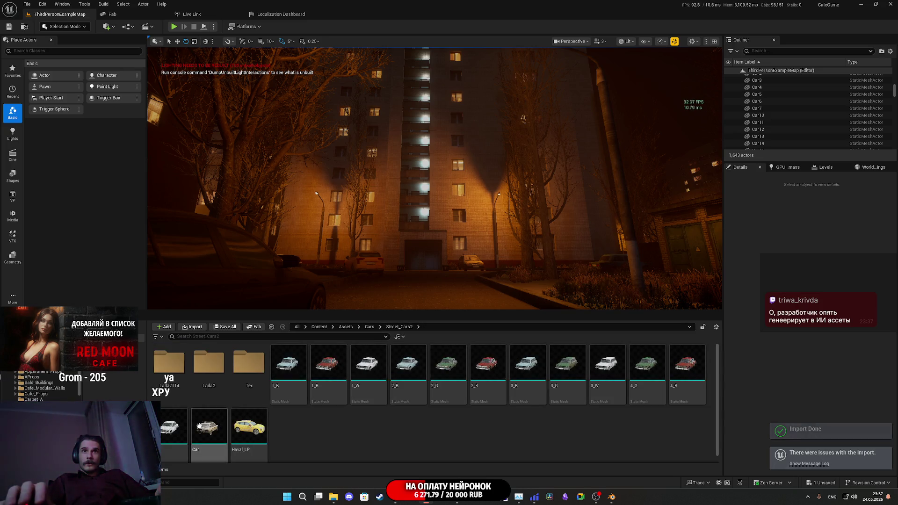
{"action": "double_click", "coordinate": [253, 372]}
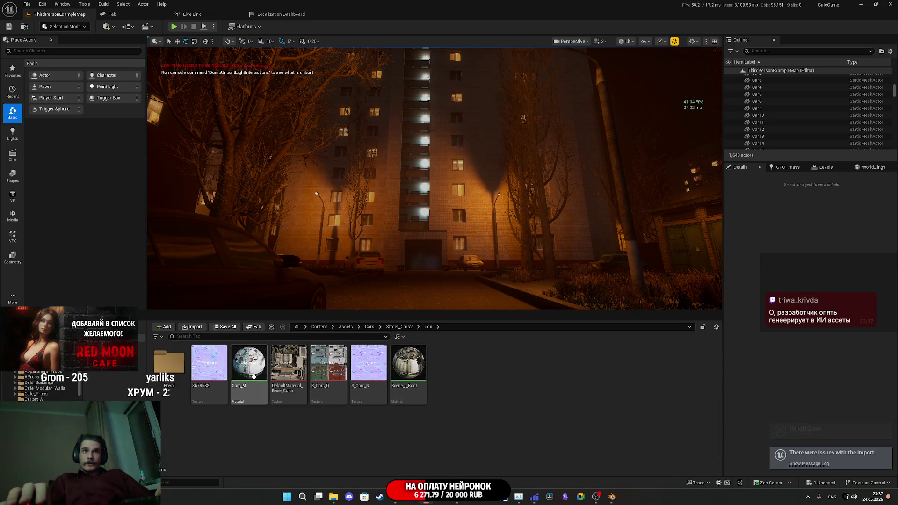
{"action": "left_click", "coordinate": [399, 328]}
{"action": "double_click", "coordinate": [170, 363]}
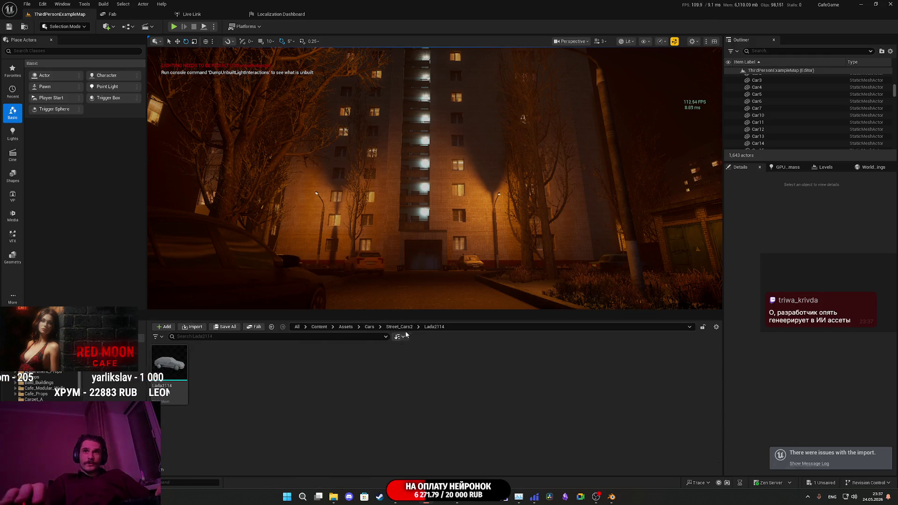
{"action": "left_click", "coordinate": [399, 327]}
Duplicate LadaG_M in the LadaG folder, rename the copy Lada2114_M, and remove it there
{"action": "right_click", "coordinate": [209, 364]}
{"action": "double_click", "coordinate": [209, 364]}
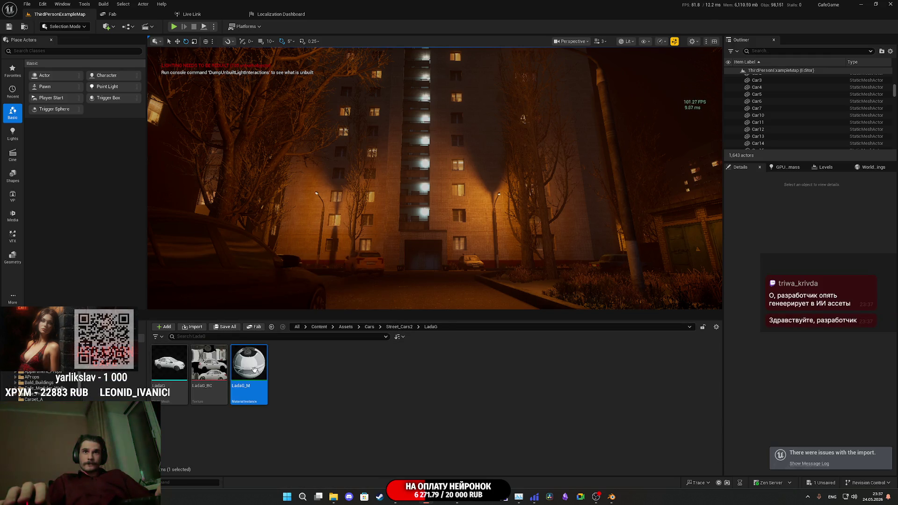
{"action": "right_click", "coordinate": [249, 370]}
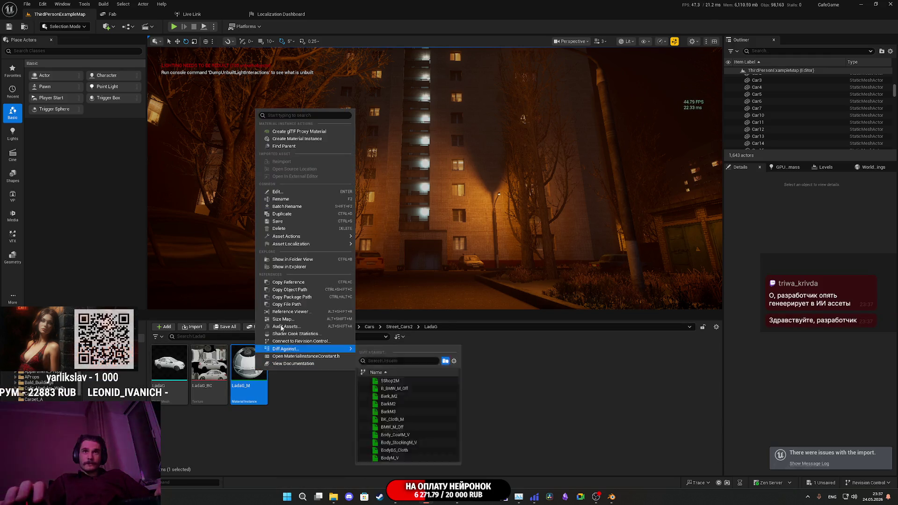
{"action": "left_click", "coordinate": [286, 214]}
{"action": "key", "text": "BackSpace"}
{"action": "key", "text": "Left"}
{"action": "key", "text": "Left"}
{"action": "key", "text": "BackSpace"}
{"action": "type", "text": "2114"}
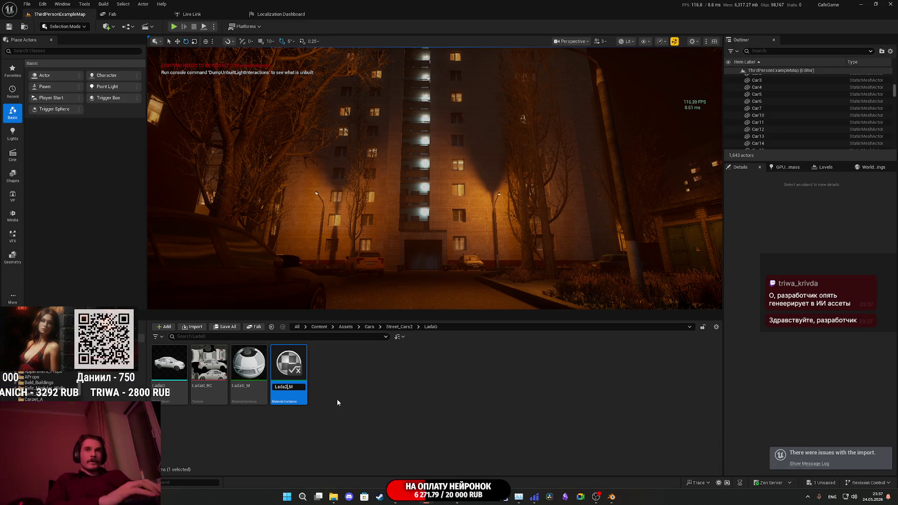
{"action": "key", "text": "Return"}
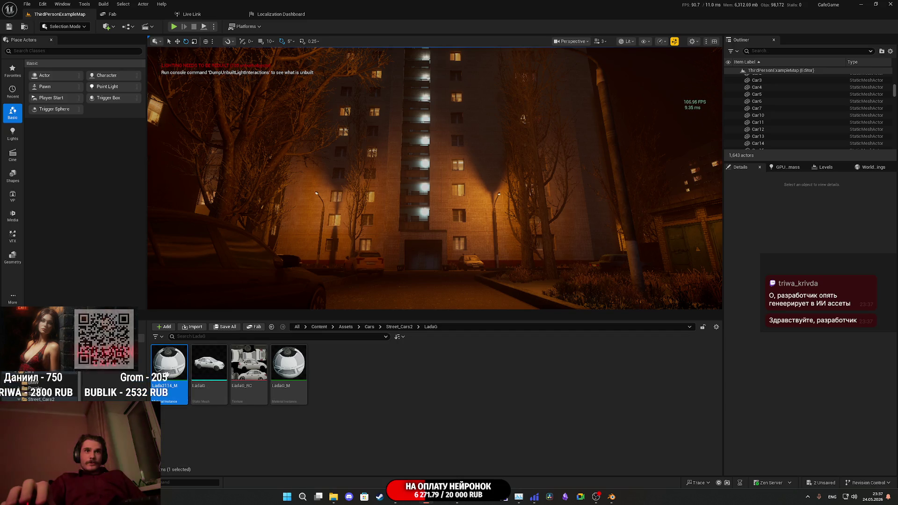
{"action": "key", "text": "Delete"}
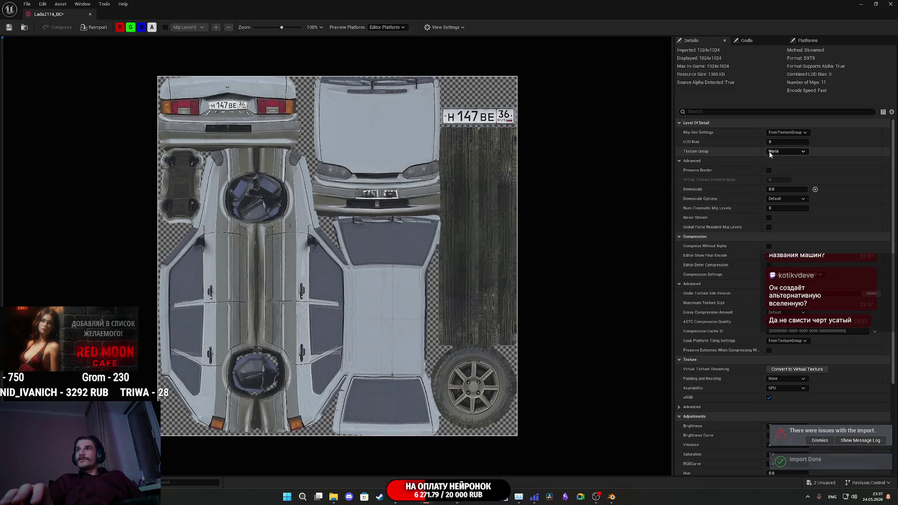
{"action": "left_click", "coordinate": [786, 151]}
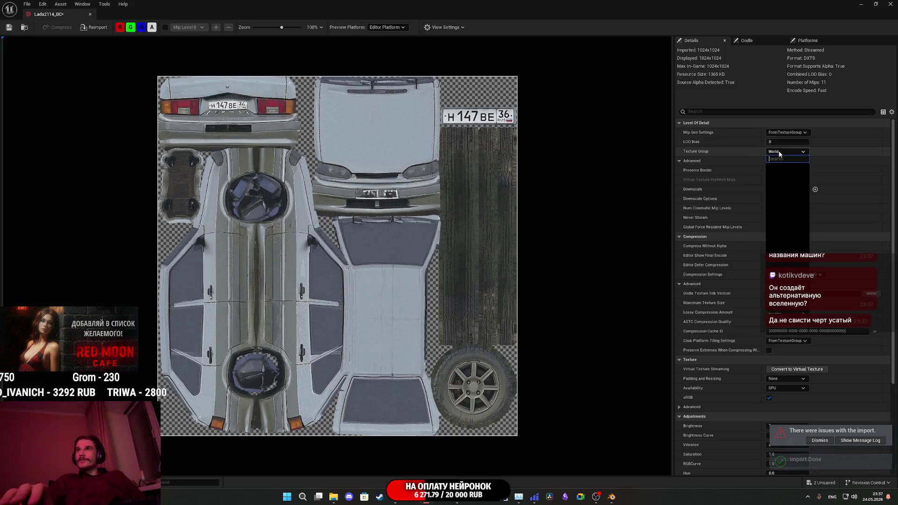
Set Lada2114_BC to 8 Bit Data, SimpleAverage mips, 512 max size with sRGB, and save
{"action": "scroll", "coordinate": [791, 213], "scroll_direction": "down", "scroll_amount": 3}
{"action": "left_click", "coordinate": [788, 234]}
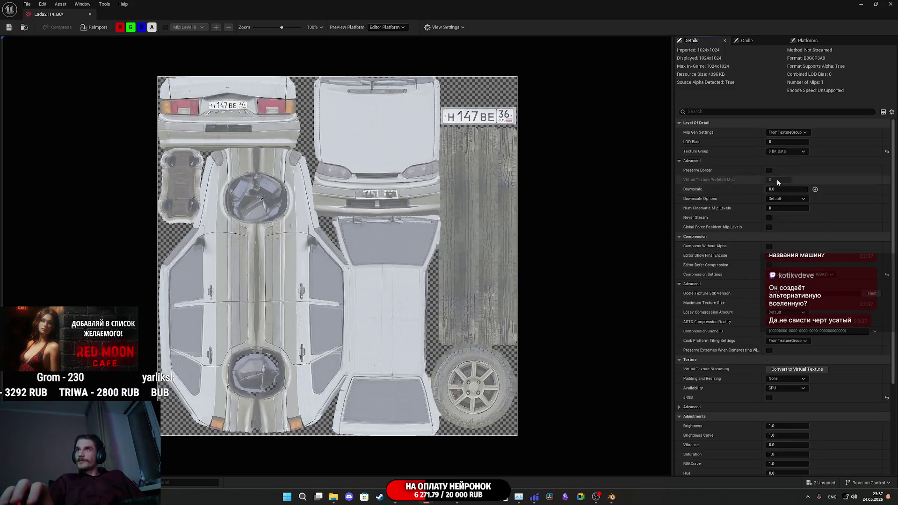
{"action": "left_click", "coordinate": [787, 133]}
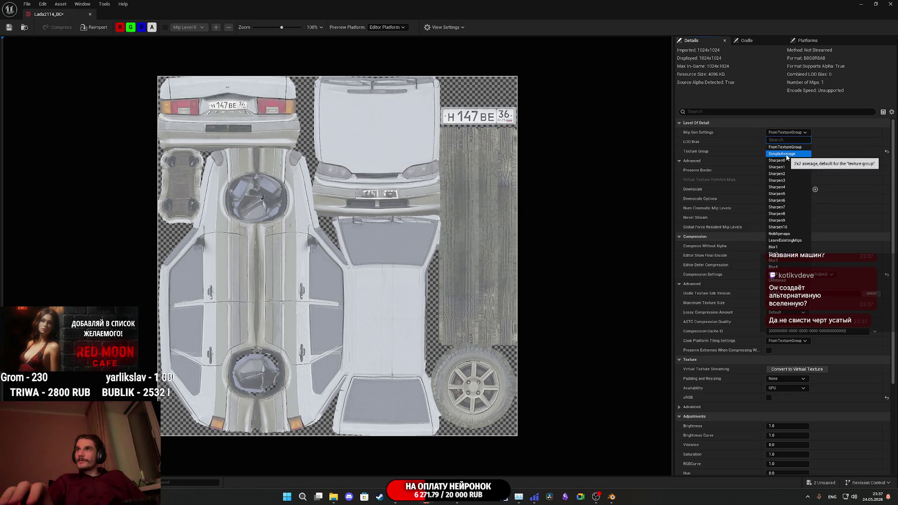
{"action": "left_click", "coordinate": [783, 159]}
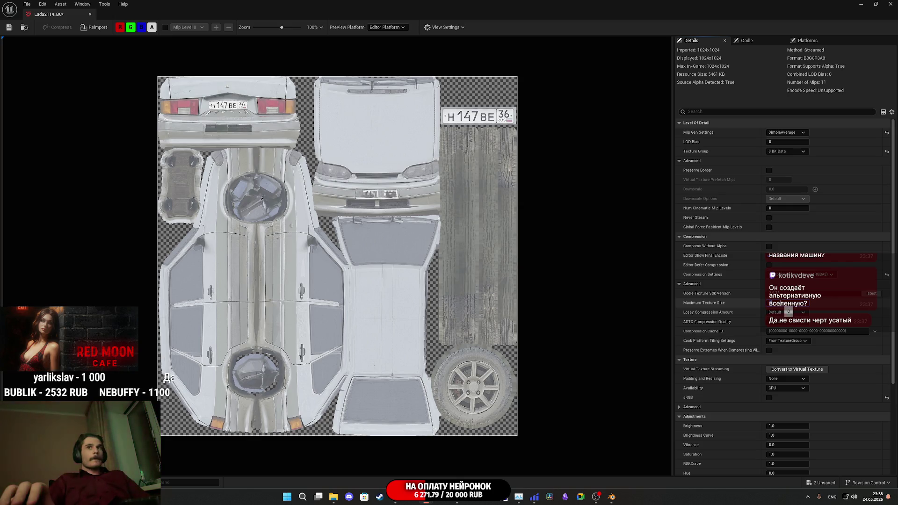
{"action": "type", "text": "512"}
{"action": "key", "text": "Return"}
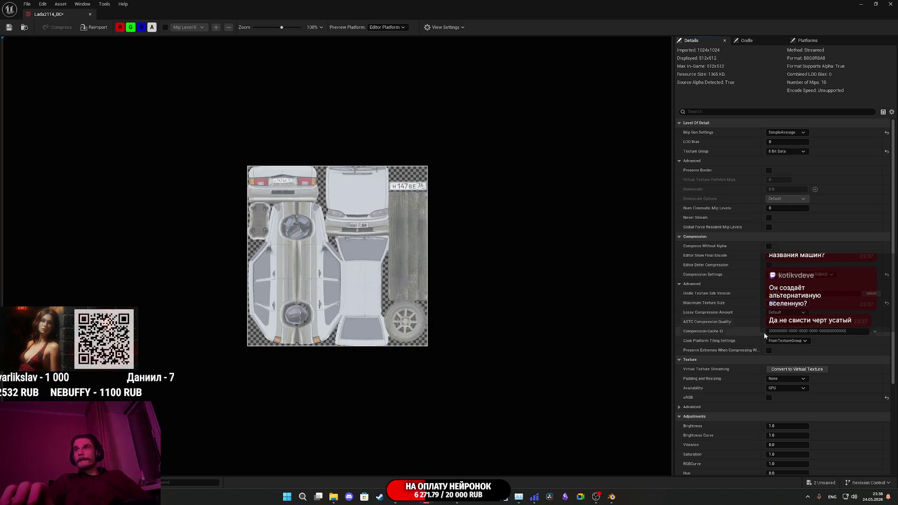
{"action": "left_click", "coordinate": [769, 397]}
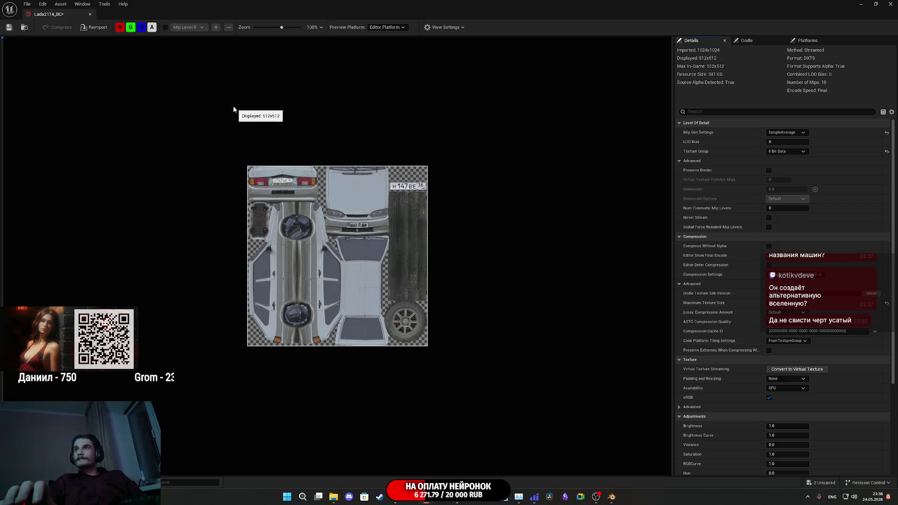
{"action": "left_click", "coordinate": [9, 28]}
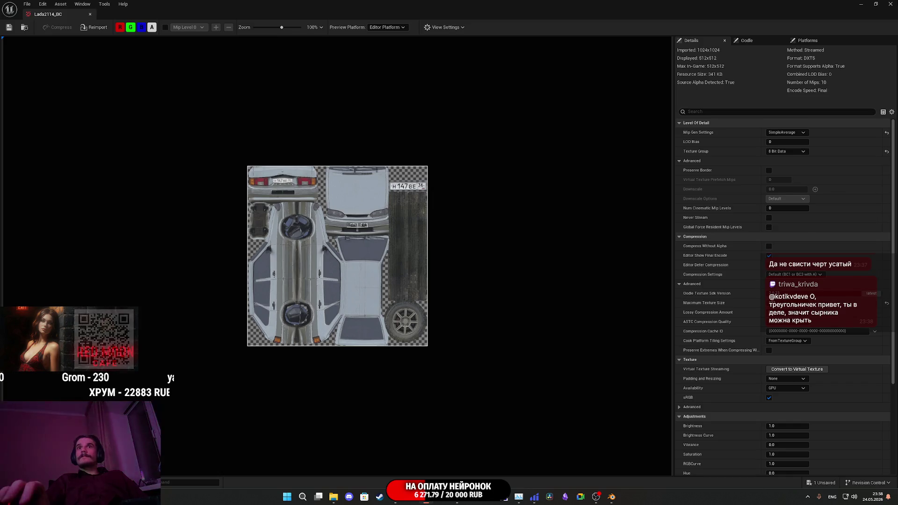
{"action": "left_click", "coordinate": [891, 4]}
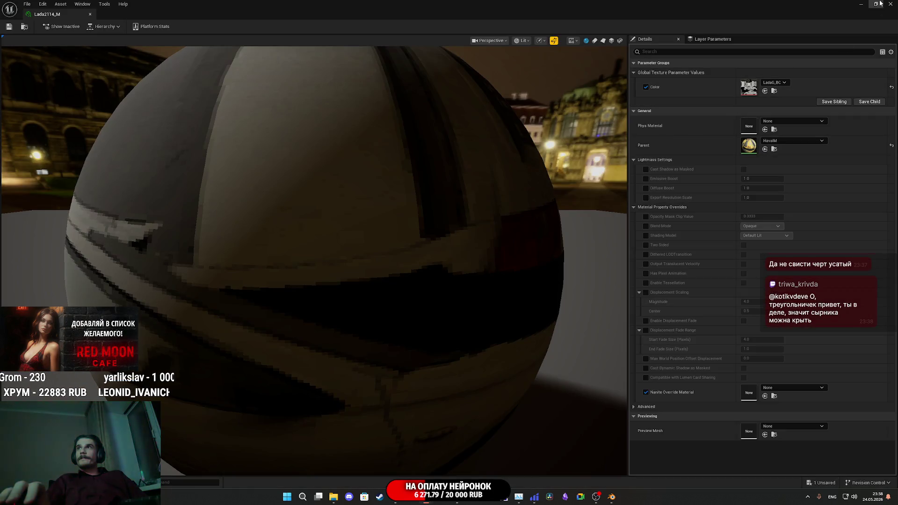
Set Lada2114_M's Color texture to Lada2114_BC and save the material instance
{"action": "left_click", "coordinate": [880, 4]}
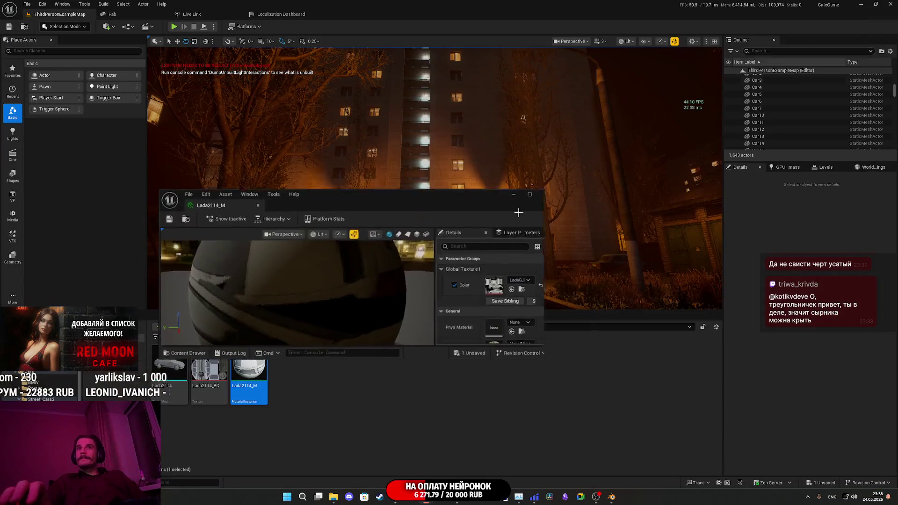
{"action": "left_click", "coordinate": [488, 289]}
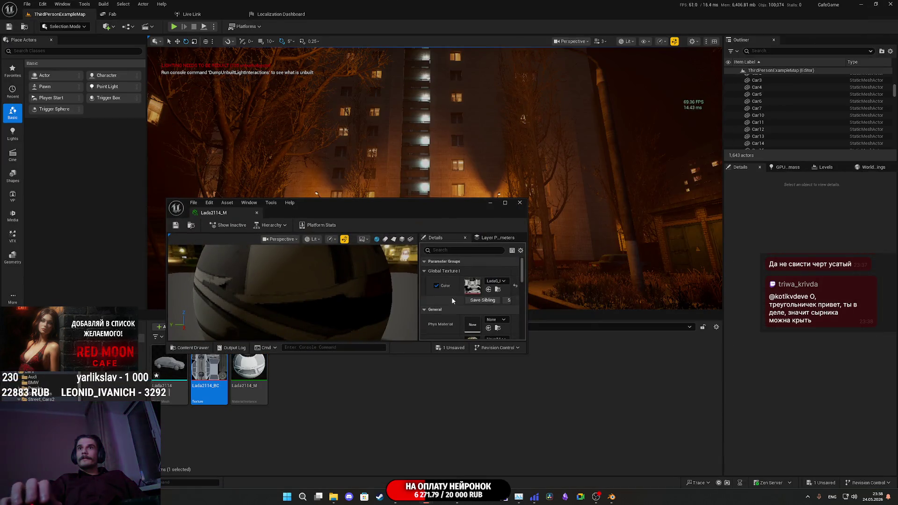
{"action": "double_click", "coordinate": [430, 206]}
{"action": "key", "text": "ctrl+s"}
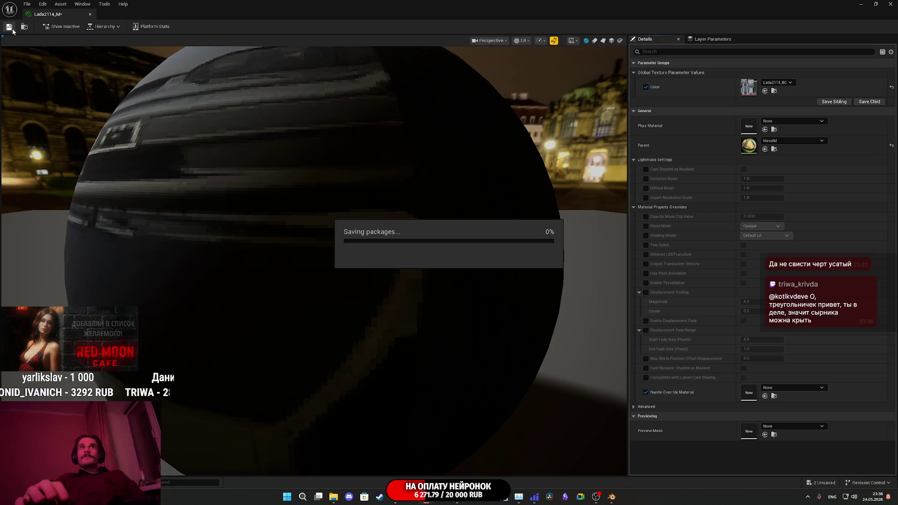
{"action": "left_click", "coordinate": [24, 26]}
Assign Lada2114_M to the Lada2114 mesh's Element 0, inspect the textured car, and save
{"action": "double_click", "coordinate": [169, 363]}
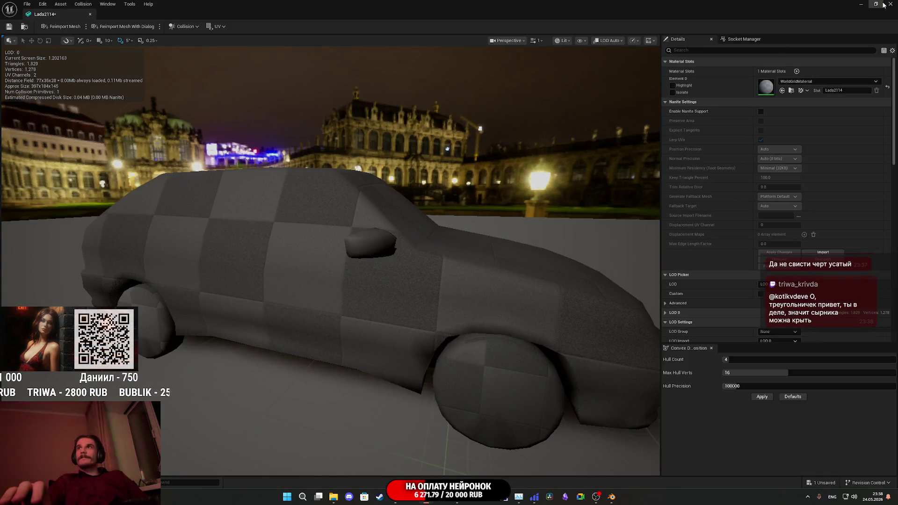
{"action": "left_click", "coordinate": [876, 4]}
{"action": "left_click", "coordinate": [245, 364]}
{"action": "left_click_drag", "start_coordinate": [246, 363], "coordinate": [477, 286]}
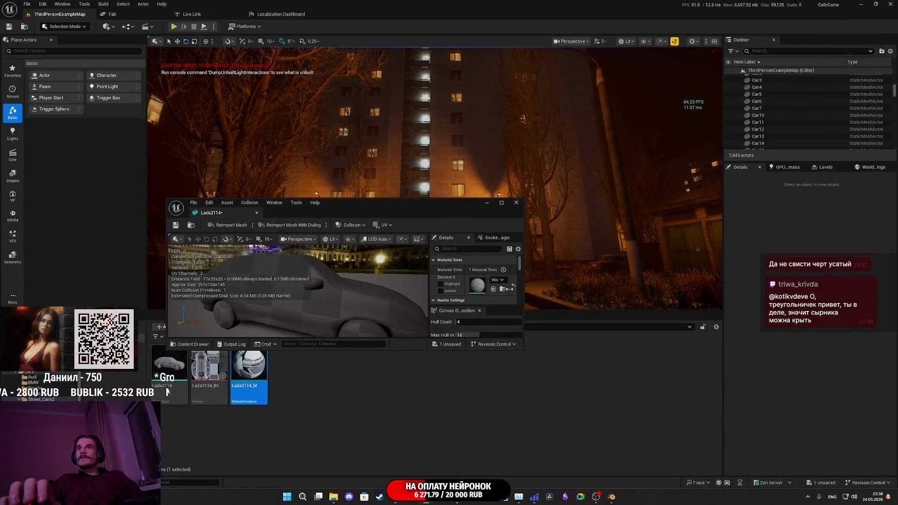
{"action": "double_click", "coordinate": [408, 203]}
{"action": "left_click_drag", "start_coordinate": [422, 238], "coordinate": [272, 237]}
{"action": "scroll", "coordinate": [356, 237], "scroll_direction": "up", "scroll_amount": 5}
{"action": "left_click_drag", "start_coordinate": [294, 155], "coordinate": [168, 392]}
{"action": "key", "text": "ctrl+s"}
{"action": "left_click_drag", "start_coordinate": [311, 205], "coordinate": [310, 204]}
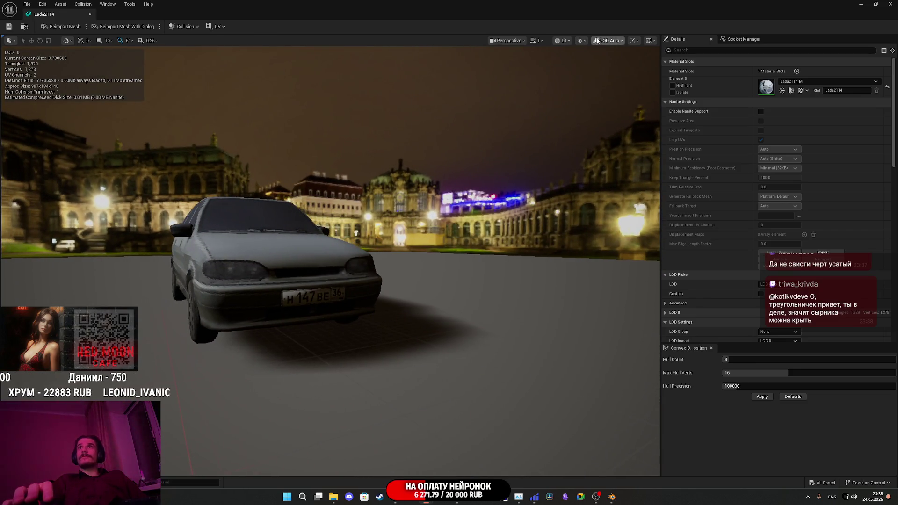
Switch the Unreal viewport to Lighting Only view mode to preview the car
{"action": "left_click", "coordinate": [562, 41]}
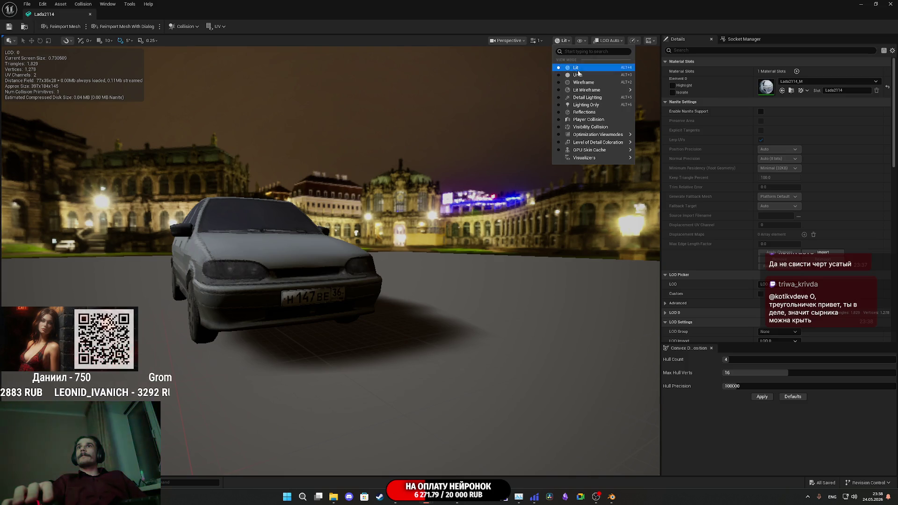
{"action": "left_click", "coordinate": [582, 106]}
{"action": "left_click_drag", "start_coordinate": [374, 234], "coordinate": [374, 234]}
Assign the LargeProp LOD group to the Lada2114 mesh and confirm the change
{"action": "scroll", "coordinate": [748, 290], "scroll_direction": "down", "scroll_amount": 3}
{"action": "scroll", "coordinate": [747, 290], "scroll_direction": "down", "scroll_amount": 10}
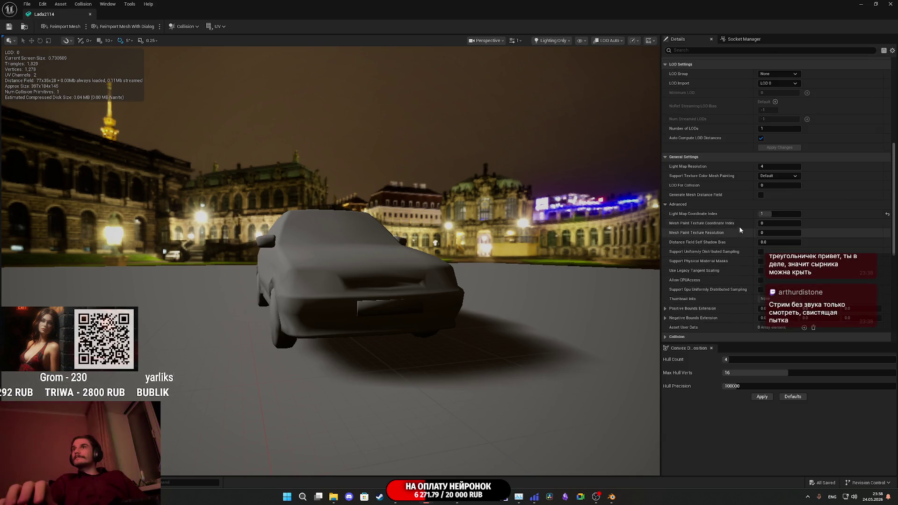
{"action": "scroll", "coordinate": [749, 225], "scroll_direction": "down", "scroll_amount": 4}
{"action": "scroll", "coordinate": [749, 224], "scroll_direction": "up", "scroll_amount": 10}
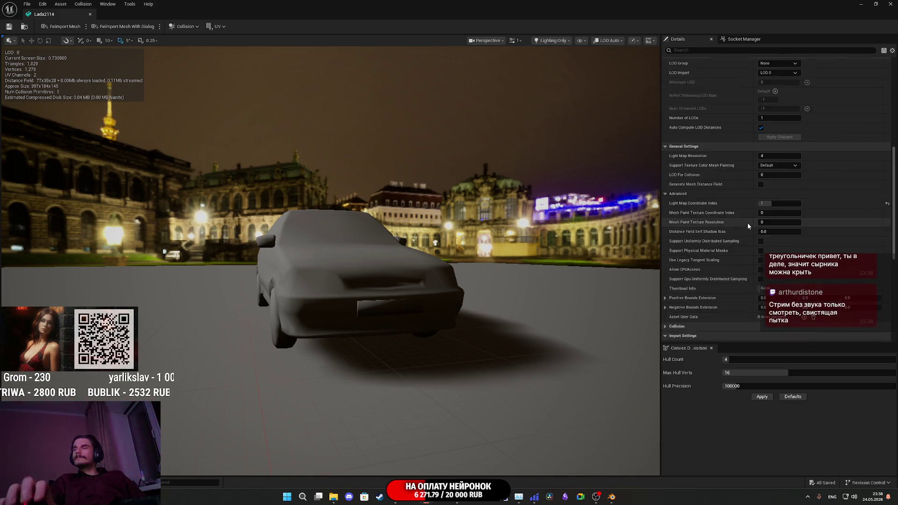
{"action": "left_click", "coordinate": [771, 189]}
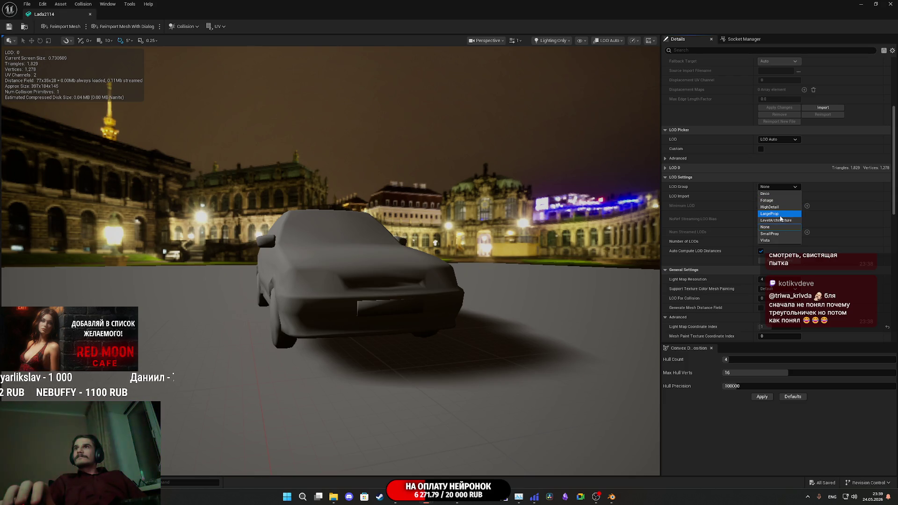
{"action": "left_click", "coordinate": [780, 215]}
{"action": "left_click", "coordinate": [500, 262]}
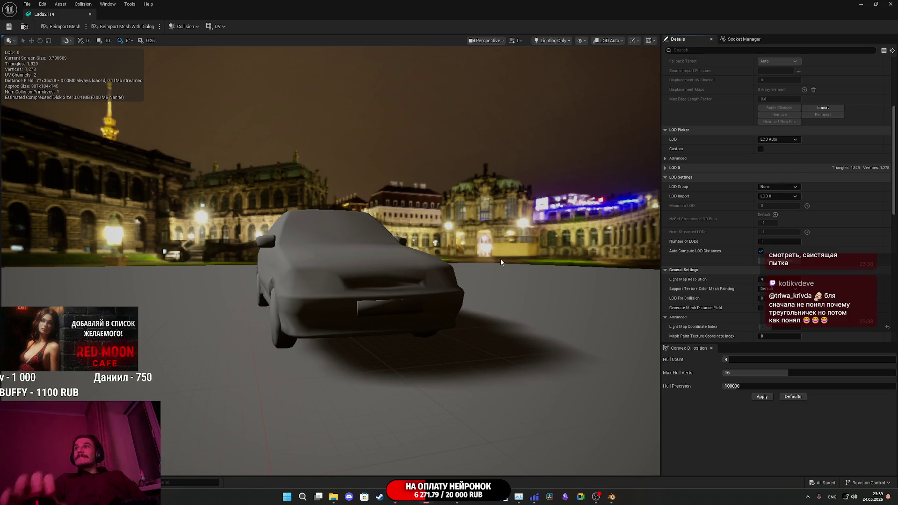
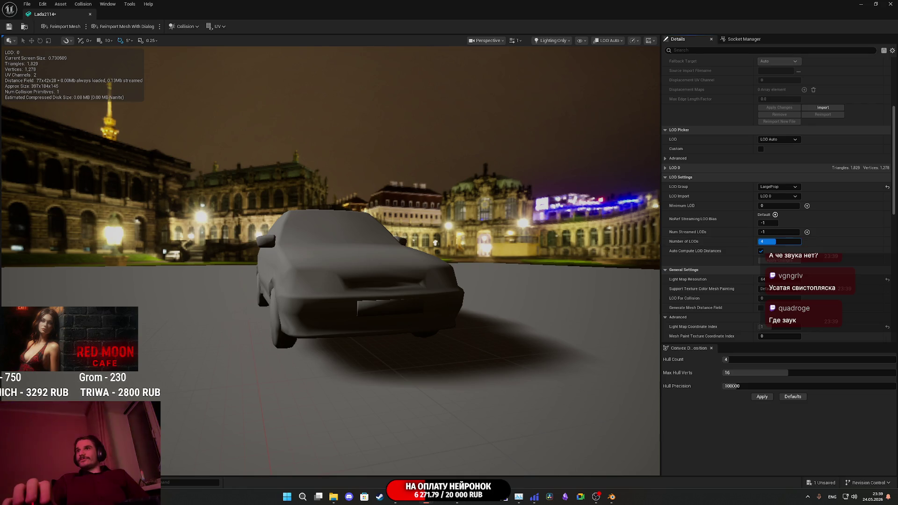
Commit 3 as the Lada2114's Number of LODs and expand the LOD 0 settings
{"action": "key", "text": "Return"}
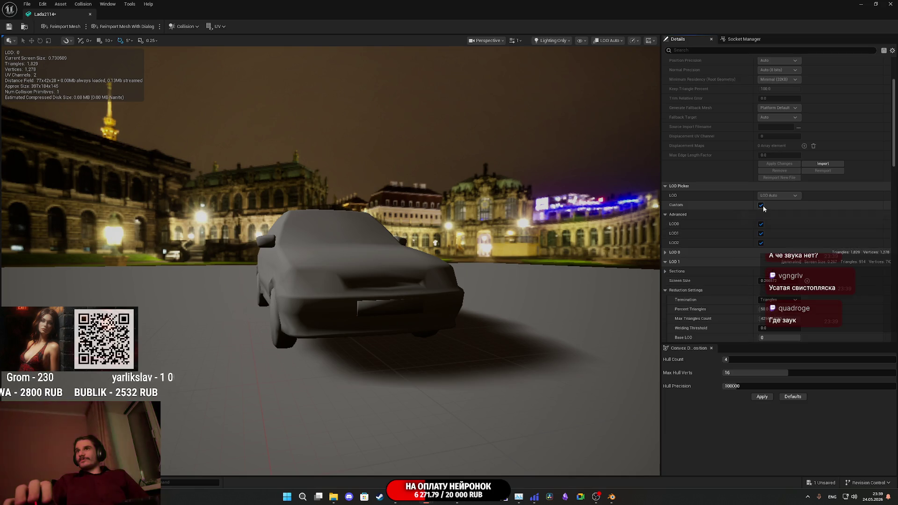
{"action": "scroll", "coordinate": [743, 259], "scroll_direction": "down", "scroll_amount": 3}
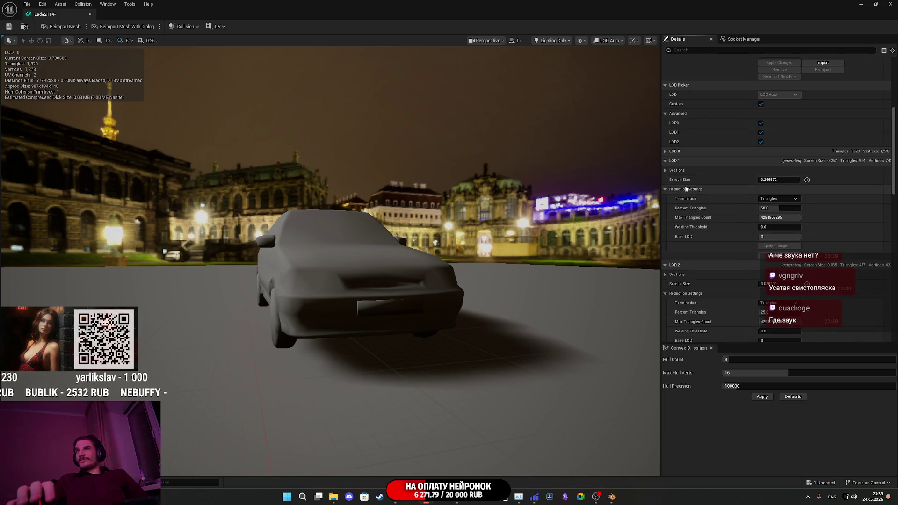
{"action": "left_click", "coordinate": [665, 152]}
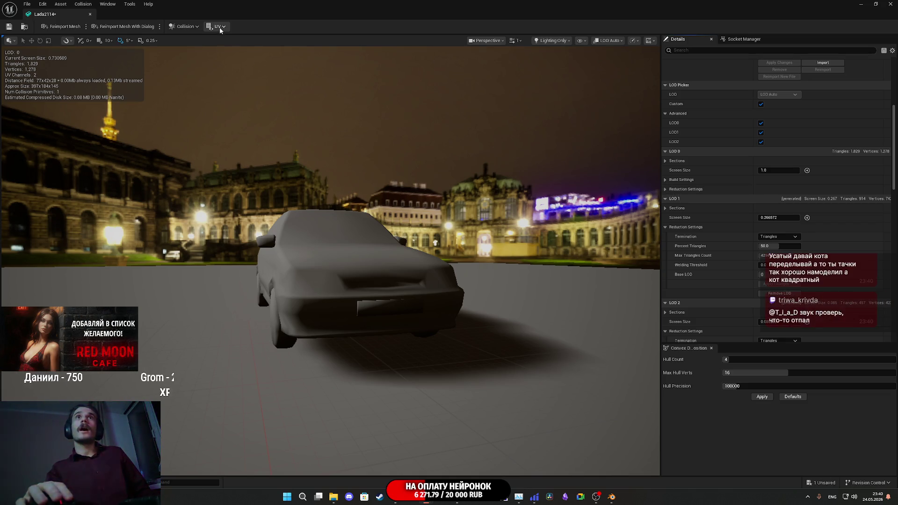
{"action": "left_click", "coordinate": [227, 58]}
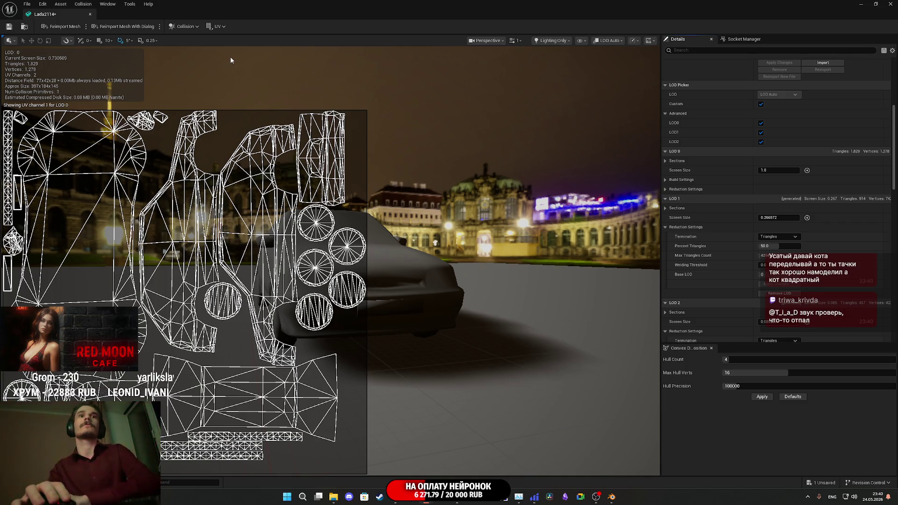
{"action": "left_click", "coordinate": [220, 26]}
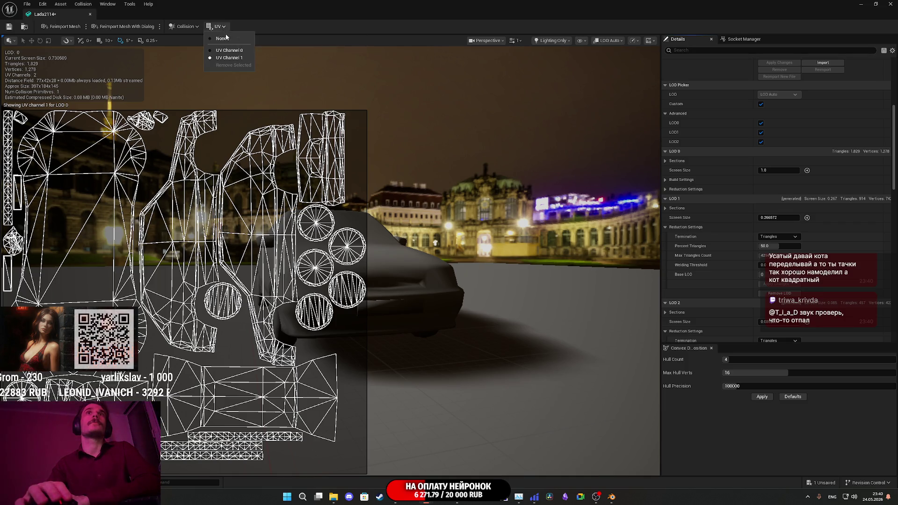
{"action": "left_click", "coordinate": [228, 50]}
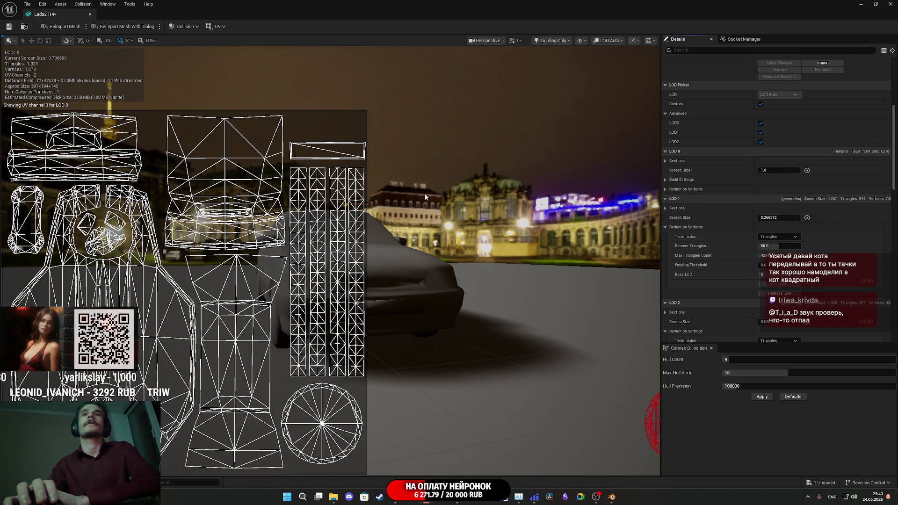
{"action": "left_click", "coordinate": [227, 41]}
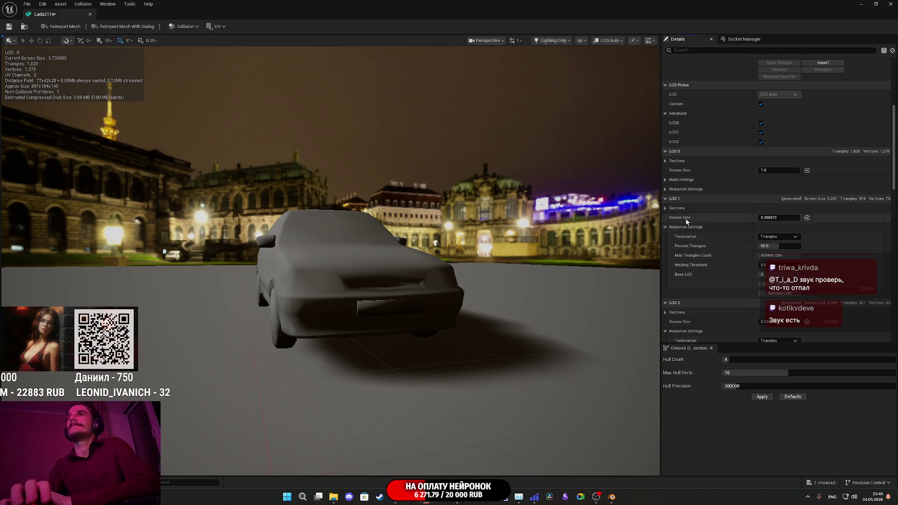
Enable Recompute Normals in LOD 0 Build Settings and apply the changes to Lada2114
{"action": "left_click", "coordinate": [666, 180]}
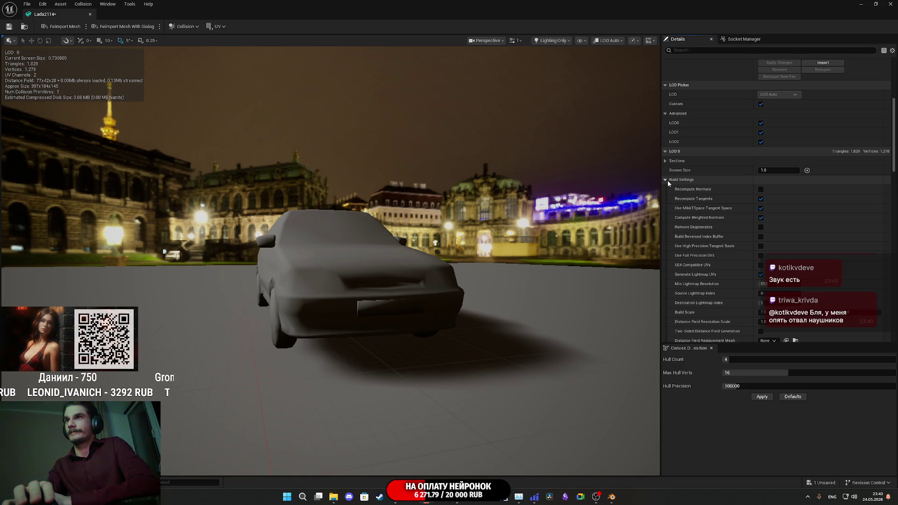
{"action": "left_click", "coordinate": [761, 189]}
{"action": "scroll", "coordinate": [780, 274], "scroll_direction": "down", "scroll_amount": 4}
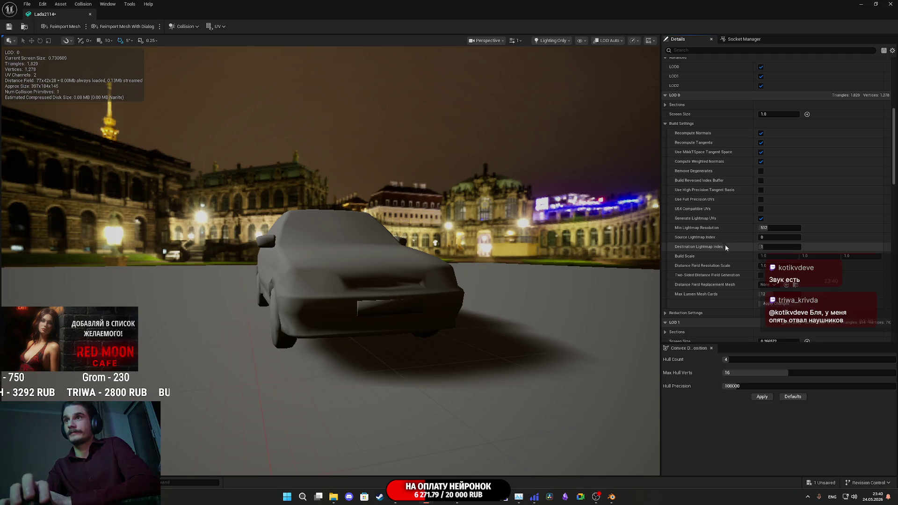
{"action": "left_click", "coordinate": [776, 270]}
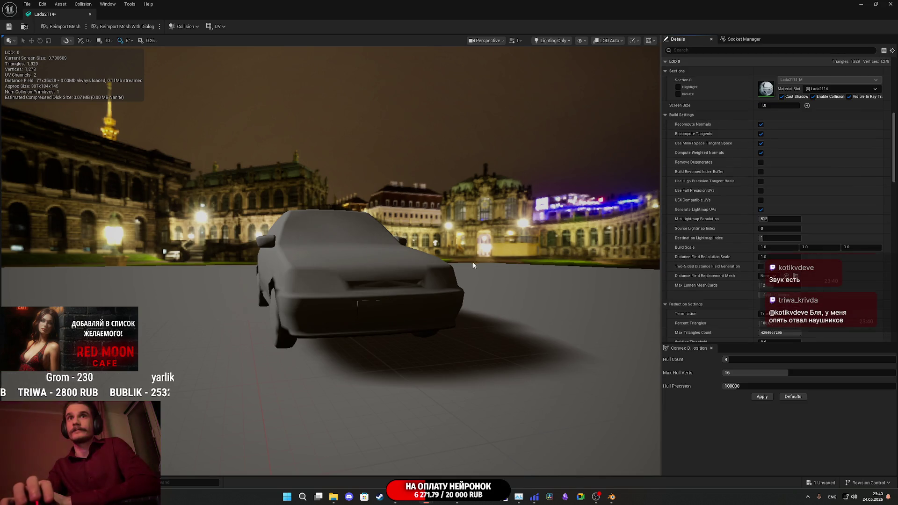
{"action": "left_click_drag", "start_coordinate": [465, 271], "coordinate": [280, 273]}
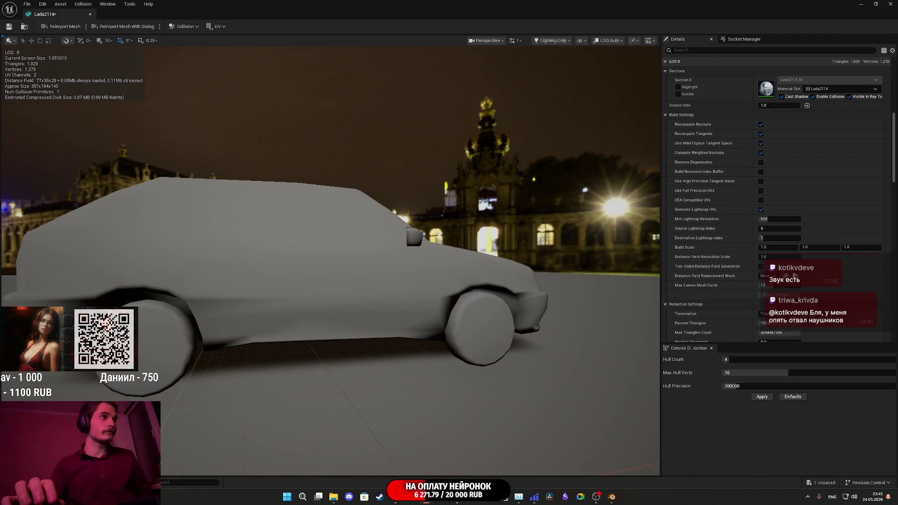
Switch to Blender, orbit to a three-quarter view of both cars and use Solid shading
{"action": "key", "text": "alt+Tab"}
{"action": "left_click_drag", "start_coordinate": [453, 279], "coordinate": [473, 273]}
{"action": "key", "text": "z"}
{"action": "left_click", "coordinate": [531, 280]}
Add Shade Auto Smooth to the Lada2114 with a 75° angle and check the shading
{"action": "mouse_move", "coordinate": [532, 281]}
{"action": "left_mouse_down"}
{"action": "mouse_move", "coordinate": [476, 257]}
{"action": "mouse_move", "coordinate": [465, 264]}
{"action": "left_mouse_up"}
{"action": "key", "text": "Tab"}
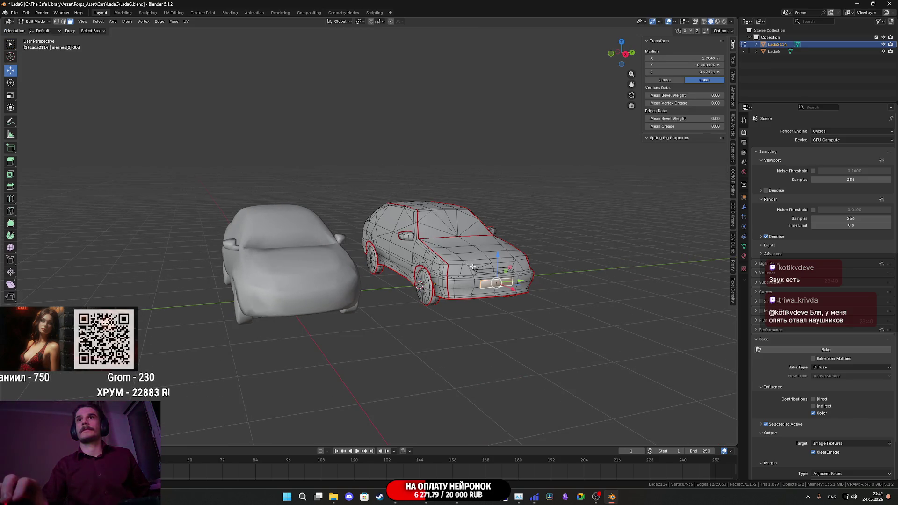
{"action": "scroll", "coordinate": [449, 264], "scroll_direction": "up", "scroll_amount": 5}
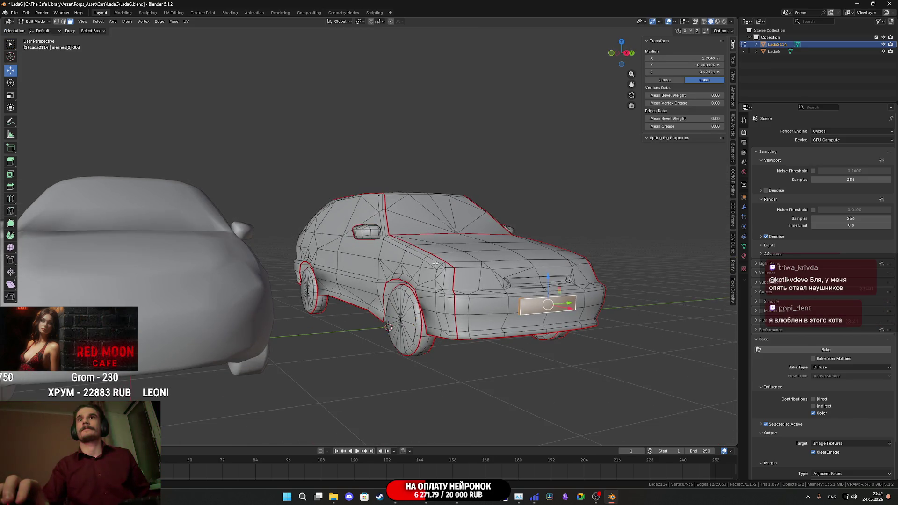
{"action": "key", "text": "Tab"}
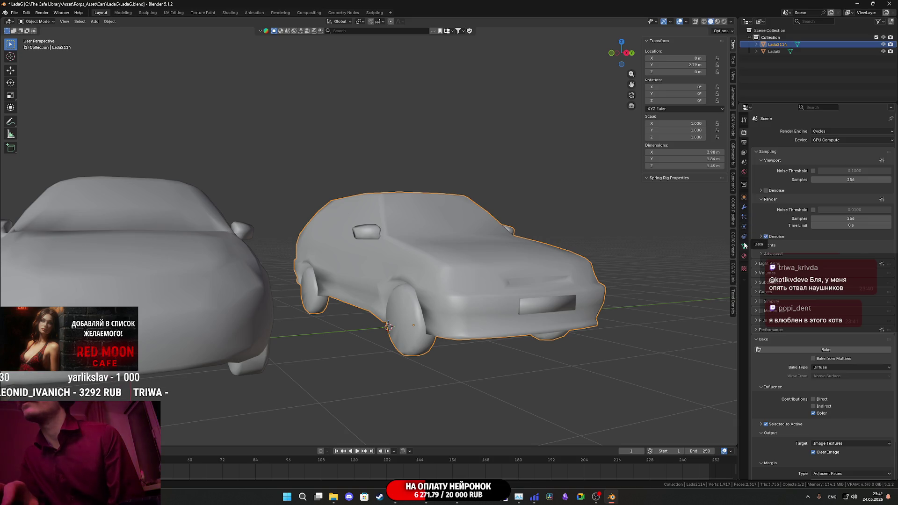
{"action": "left_click", "coordinate": [745, 246]}
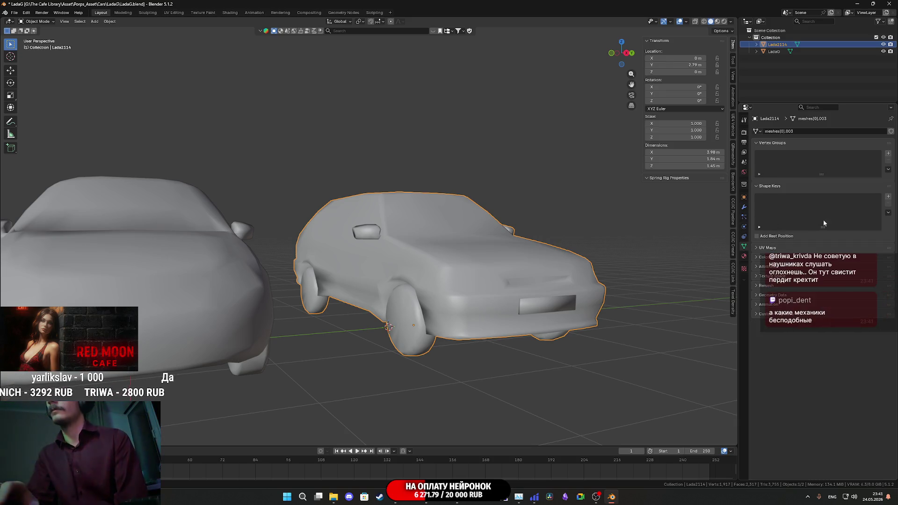
{"action": "left_click", "coordinate": [744, 207]}
{"action": "right_click", "coordinate": [510, 280]}
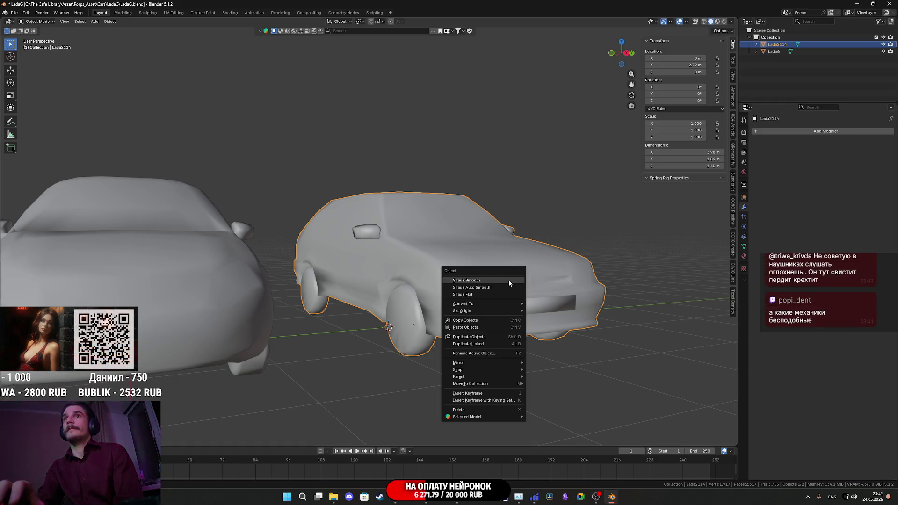
{"action": "left_click", "coordinate": [481, 291]}
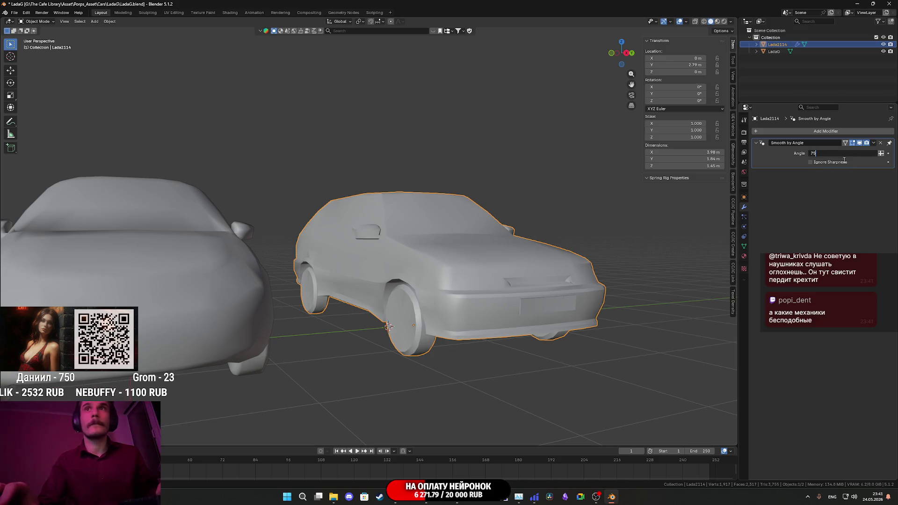
{"action": "key", "text": "Return"}
{"action": "mouse_move", "coordinate": [492, 311]}
{"action": "left_mouse_down"}
{"action": "mouse_move", "coordinate": [604, 324]}
{"action": "mouse_move", "coordinate": [569, 347]}
{"action": "mouse_move", "coordinate": [603, 283]}
{"action": "mouse_move", "coordinate": [554, 274]}
{"action": "mouse_move", "coordinate": [490, 285]}
{"action": "mouse_move", "coordinate": [485, 269]}
{"action": "mouse_move", "coordinate": [467, 262]}
{"action": "mouse_move", "coordinate": [443, 269]}
{"action": "mouse_move", "coordinate": [430, 289]}
{"action": "mouse_move", "coordinate": [380, 287]}
{"action": "mouse_move", "coordinate": [392, 309]}
{"action": "mouse_move", "coordinate": [571, 229]}
{"action": "left_mouse_up"}
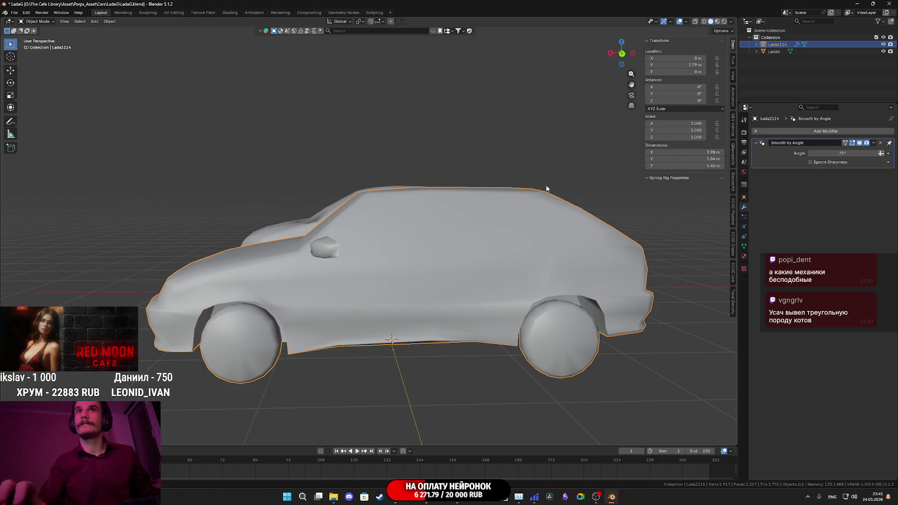
In vertex select mode, pick a single vertex on the Lada2114's door mirror
{"action": "scroll", "coordinate": [405, 245], "scroll_direction": "up", "scroll_amount": 5}
{"action": "mouse_move", "coordinate": [405, 245]}
{"action": "left_mouse_down"}
{"action": "mouse_move", "coordinate": [298, 262]}
{"action": "mouse_move", "coordinate": [365, 258]}
{"action": "mouse_move", "coordinate": [312, 271]}
{"action": "mouse_move", "coordinate": [367, 276]}
{"action": "mouse_move", "coordinate": [367, 251]}
{"action": "mouse_move", "coordinate": [306, 253]}
{"action": "mouse_move", "coordinate": [311, 323]}
{"action": "left_mouse_up"}
{"action": "key", "text": "Tab"}
{"action": "left_click", "coordinate": [56, 21]}
{"action": "mouse_move", "coordinate": [323, 255]}
{"action": "left_mouse_down"}
{"action": "mouse_move", "coordinate": [475, 229]}
{"action": "mouse_move", "coordinate": [373, 274]}
{"action": "mouse_move", "coordinate": [351, 373]}
{"action": "mouse_move", "coordinate": [328, 326]}
{"action": "left_mouse_up"}
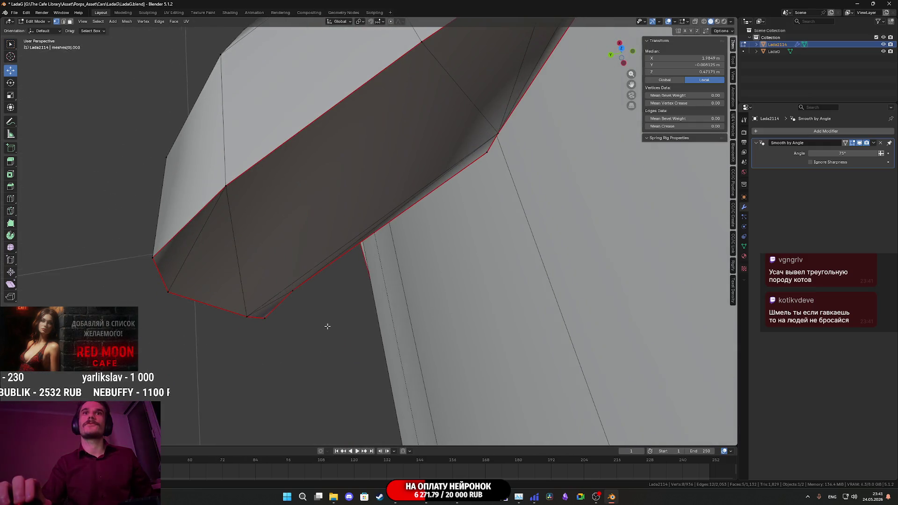
{"action": "left_click", "coordinate": [267, 319]}
{"action": "mouse_move", "coordinate": [268, 318]}
{"action": "left_mouse_down"}
{"action": "mouse_move", "coordinate": [360, 167]}
{"action": "mouse_move", "coordinate": [376, 208]}
{"action": "left_mouse_up"}
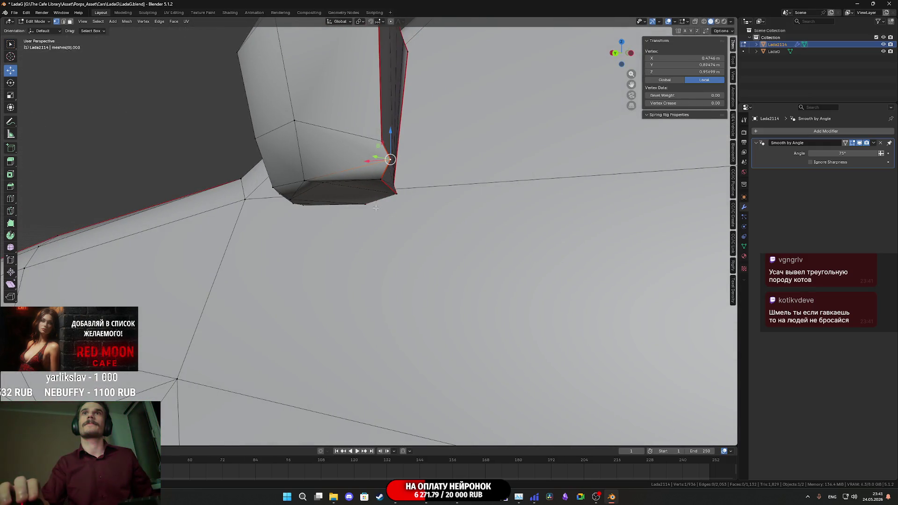
{"action": "left_click_drag", "start_coordinate": [368, 161], "coordinate": [378, 232]}
Nudge the mirror vertex slightly along X and lower it along Z, then leave Edit Mode
{"action": "mouse_move", "coordinate": [392, 293]}
{"action": "left_mouse_down"}
{"action": "mouse_move", "coordinate": [374, 284]}
{"action": "mouse_move", "coordinate": [381, 282]}
{"action": "left_mouse_up"}
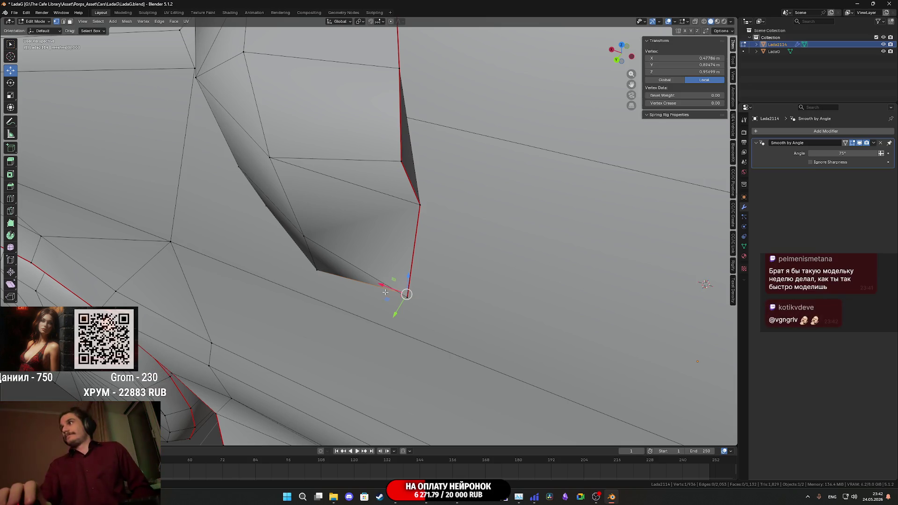
{"action": "mouse_move", "coordinate": [479, 266]}
{"action": "left_mouse_down"}
{"action": "mouse_move", "coordinate": [429, 244]}
{"action": "mouse_move", "coordinate": [463, 272]}
{"action": "mouse_move", "coordinate": [449, 266]}
{"action": "left_mouse_up"}
{"action": "left_click_drag", "start_coordinate": [397, 242], "coordinate": [397, 250]}
{"action": "mouse_move", "coordinate": [397, 249]}
{"action": "left_mouse_down"}
{"action": "mouse_move", "coordinate": [477, 258]}
{"action": "mouse_move", "coordinate": [461, 317]}
{"action": "mouse_move", "coordinate": [469, 304]}
{"action": "mouse_move", "coordinate": [487, 305]}
{"action": "mouse_move", "coordinate": [501, 261]}
{"action": "mouse_move", "coordinate": [492, 200]}
{"action": "mouse_move", "coordinate": [441, 289]}
{"action": "mouse_move", "coordinate": [423, 299]}
{"action": "mouse_move", "coordinate": [419, 327]}
{"action": "mouse_move", "coordinate": [418, 292]}
{"action": "mouse_move", "coordinate": [406, 294]}
{"action": "mouse_move", "coordinate": [413, 338]}
{"action": "left_mouse_up"}
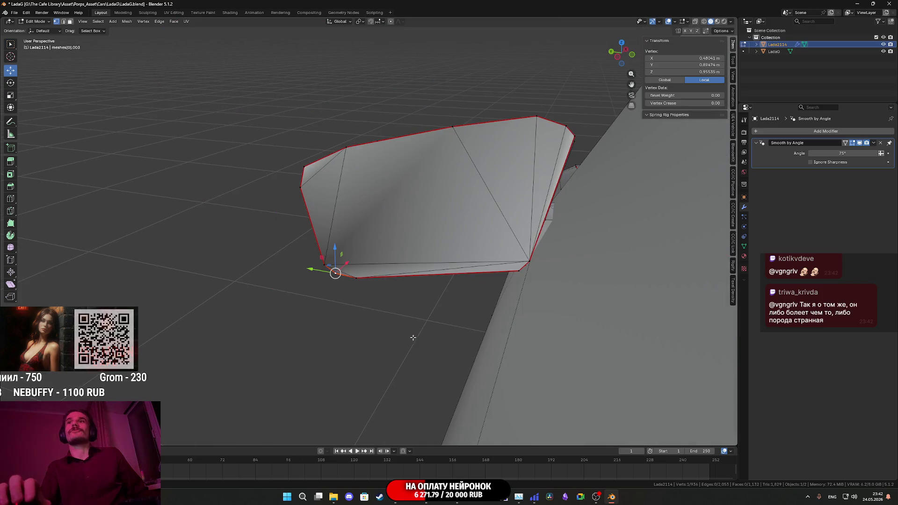
{"action": "mouse_move", "coordinate": [438, 303]}
{"action": "left_mouse_down"}
{"action": "mouse_move", "coordinate": [447, 260]}
{"action": "mouse_move", "coordinate": [388, 402]}
{"action": "mouse_move", "coordinate": [382, 258]}
{"action": "mouse_move", "coordinate": [381, 275]}
{"action": "mouse_move", "coordinate": [399, 290]}
{"action": "mouse_move", "coordinate": [379, 338]}
{"action": "mouse_move", "coordinate": [424, 334]}
{"action": "mouse_move", "coordinate": [371, 364]}
{"action": "mouse_move", "coordinate": [386, 332]}
{"action": "mouse_move", "coordinate": [363, 329]}
{"action": "mouse_move", "coordinate": [396, 302]}
{"action": "mouse_move", "coordinate": [370, 309]}
{"action": "mouse_move", "coordinate": [395, 304]}
{"action": "mouse_move", "coordinate": [423, 316]}
{"action": "mouse_move", "coordinate": [412, 299]}
{"action": "mouse_move", "coordinate": [421, 282]}
{"action": "mouse_move", "coordinate": [384, 262]}
{"action": "mouse_move", "coordinate": [253, 132]}
{"action": "mouse_move", "coordinate": [391, 212]}
{"action": "left_mouse_up"}
{"action": "key", "text": "Tab"}
{"action": "key", "text": "Tab"}
Select the bottom edges around the rear licence-plate recess
{"action": "scroll", "coordinate": [421, 283], "scroll_direction": "up", "scroll_amount": 4}
{"action": "scroll", "coordinate": [253, 133], "scroll_direction": "up", "scroll_amount": 4}
{"action": "left_click", "coordinate": [253, 133]}
{"action": "left_click", "coordinate": [401, 330]}
{"action": "left_click", "coordinate": [515, 334], "text": "shift"}
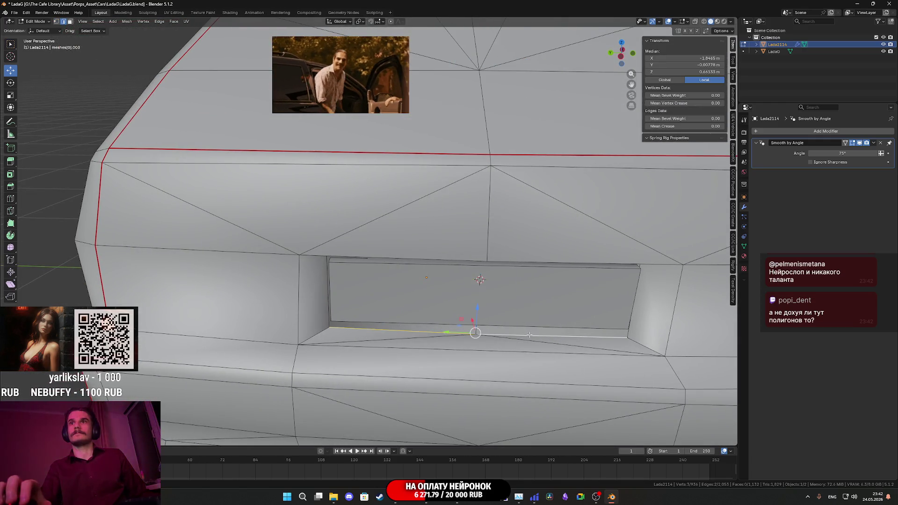
{"action": "mouse_move", "coordinate": [631, 332]}
{"action": "left_mouse_down"}
{"action": "mouse_move", "coordinate": [468, 272]}
{"action": "mouse_move", "coordinate": [435, 196]}
{"action": "left_mouse_up"}
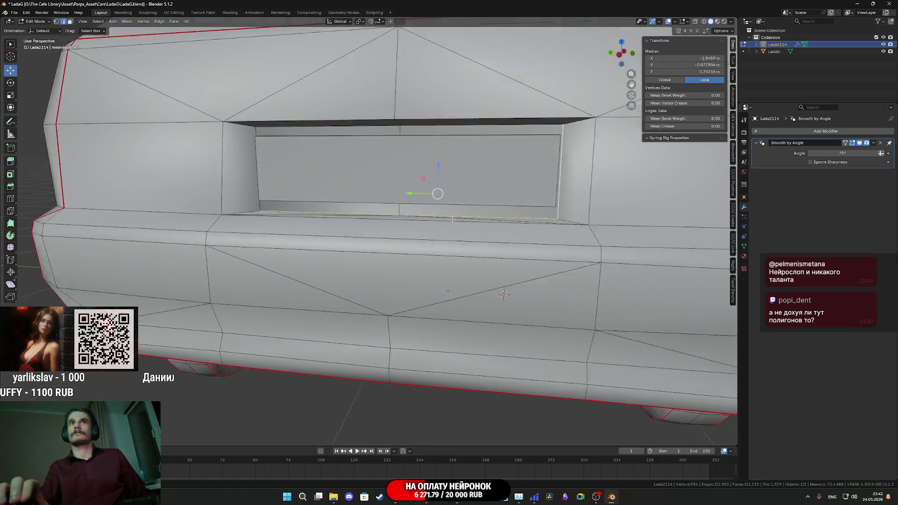
{"action": "left_click", "coordinate": [336, 222], "text": "shift"}
{"action": "mouse_move", "coordinate": [358, 153]}
{"action": "left_mouse_down"}
{"action": "mouse_move", "coordinate": [361, 125]}
{"action": "mouse_move", "coordinate": [392, 140]}
{"action": "mouse_move", "coordinate": [350, 288]}
{"action": "left_mouse_up"}
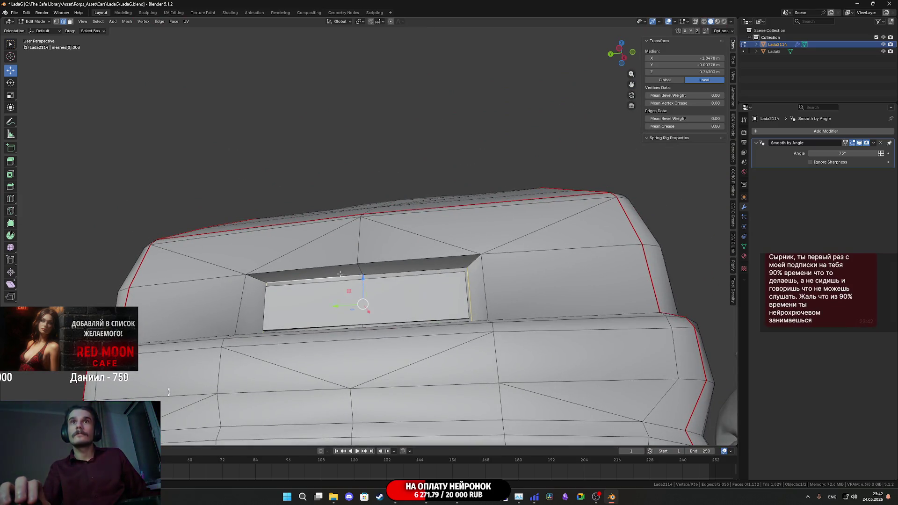
{"action": "left_click", "coordinate": [385, 274], "text": "shift"}
Mark the selected recess edges sharp and return to Object Mode
{"action": "right_click", "coordinate": [385, 274]}
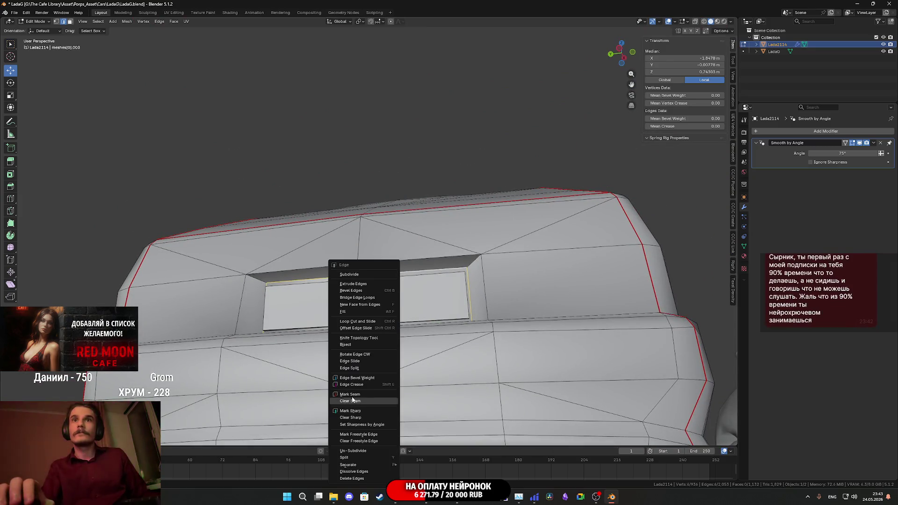
{"action": "left_click", "coordinate": [358, 412]}
{"action": "key", "text": "Tab"}
{"action": "scroll", "coordinate": [408, 364], "scroll_direction": "down", "scroll_amount": 8}
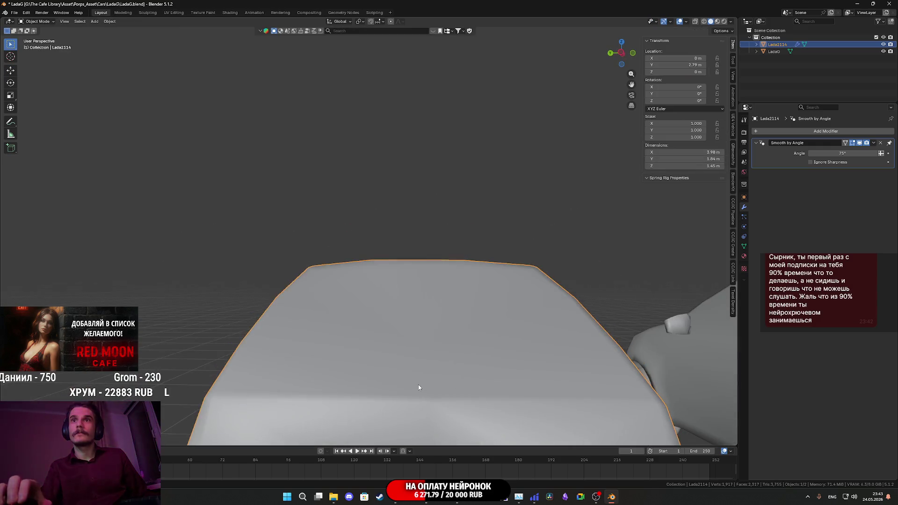
Enter Edit Mode on the Lada2114 and frame a low side view of the sill edges
{"action": "mouse_move", "coordinate": [410, 345]}
{"action": "left_mouse_down"}
{"action": "mouse_move", "coordinate": [423, 345]}
{"action": "mouse_move", "coordinate": [447, 315]}
{"action": "mouse_move", "coordinate": [468, 331]}
{"action": "mouse_move", "coordinate": [530, 343]}
{"action": "mouse_move", "coordinate": [504, 316]}
{"action": "mouse_move", "coordinate": [421, 299]}
{"action": "left_mouse_up"}
{"action": "key", "text": "Tab"}
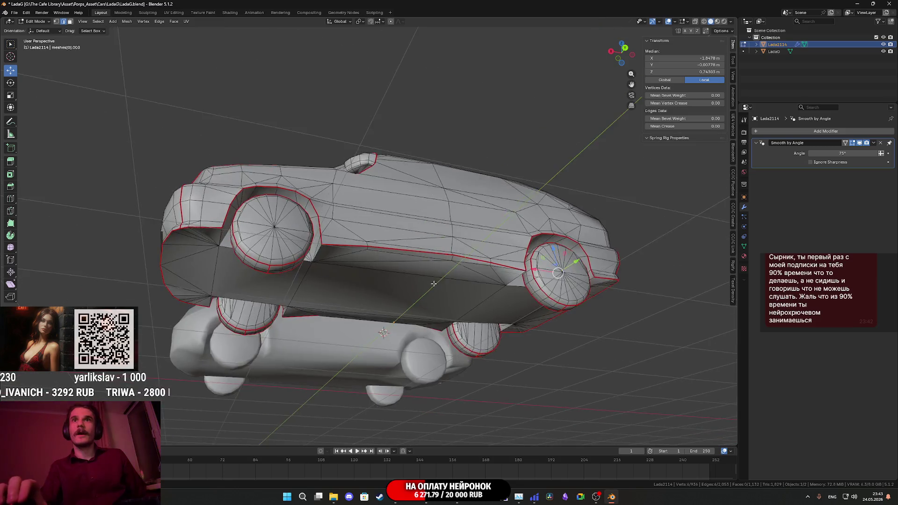
{"action": "scroll", "coordinate": [411, 293], "scroll_direction": "up", "scroll_amount": 3}
{"action": "mouse_move", "coordinate": [275, 284]}
{"action": "left_mouse_down"}
{"action": "mouse_move", "coordinate": [259, 294]}
{"action": "mouse_move", "coordinate": [282, 288]}
{"action": "left_mouse_up"}
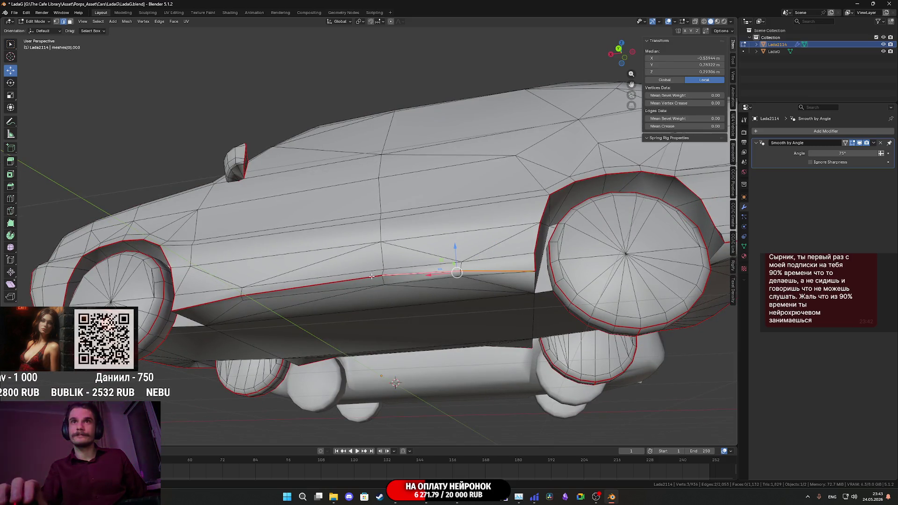
{"action": "right_click", "coordinate": [222, 300]}
{"action": "scroll", "coordinate": [243, 301], "scroll_direction": "down", "scroll_amount": 4}
{"action": "scroll", "coordinate": [363, 302], "scroll_direction": "up", "scroll_amount": 5}
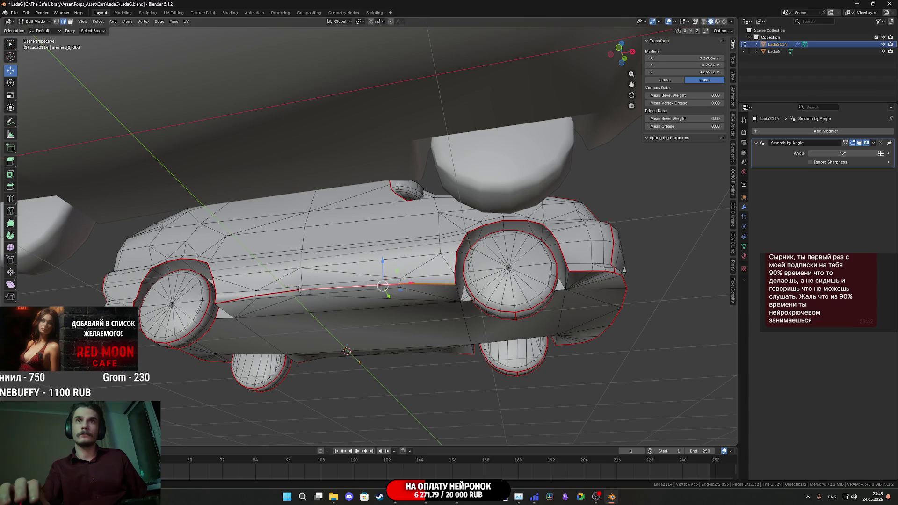
Mark the sill edges sharp and return to Object Mode to view the whole car
{"action": "right_click", "coordinate": [243, 296]}
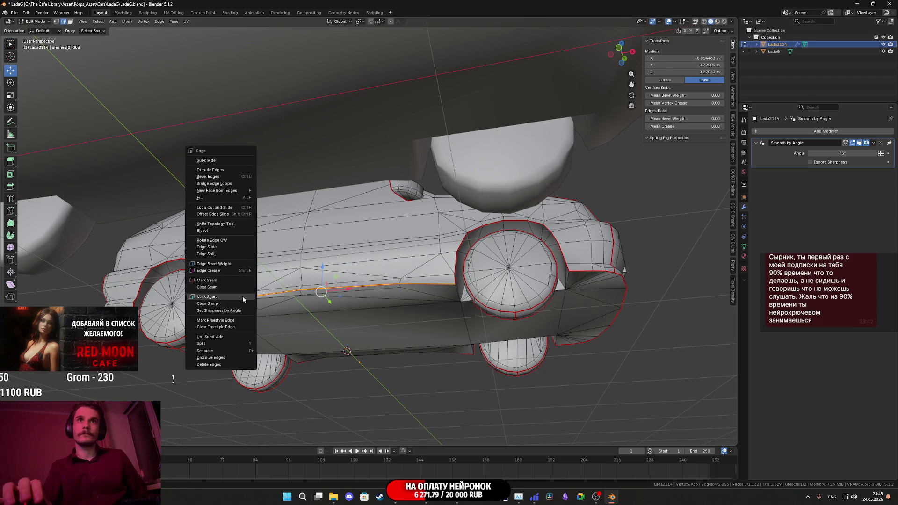
{"action": "key", "text": "Tab"}
{"action": "mouse_move", "coordinate": [340, 333]}
{"action": "left_mouse_down"}
{"action": "mouse_move", "coordinate": [373, 361]}
{"action": "mouse_move", "coordinate": [408, 355]}
{"action": "mouse_move", "coordinate": [392, 390]}
{"action": "mouse_move", "coordinate": [245, 358]}
{"action": "mouse_move", "coordinate": [379, 317]}
{"action": "mouse_move", "coordinate": [412, 321]}
{"action": "mouse_move", "coordinate": [413, 287]}
{"action": "mouse_move", "coordinate": [392, 276]}
{"action": "mouse_move", "coordinate": [391, 288]}
{"action": "mouse_move", "coordinate": [429, 260]}
{"action": "left_mouse_up"}
{"action": "scroll", "coordinate": [388, 362], "scroll_direction": "down", "scroll_amount": 3}
{"action": "scroll", "coordinate": [391, 289], "scroll_direction": "up", "scroll_amount": 4}
{"action": "scroll", "coordinate": [429, 260], "scroll_direction": "down", "scroll_amount": 3}
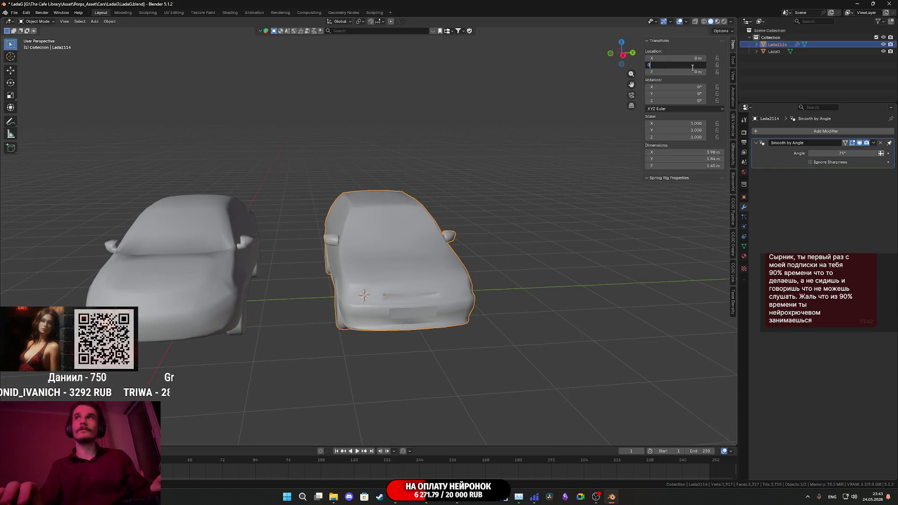
Move the Lada2114 to the origin, export it over Lada2114.fbx, then undo the move
{"action": "key", "text": "Return"}
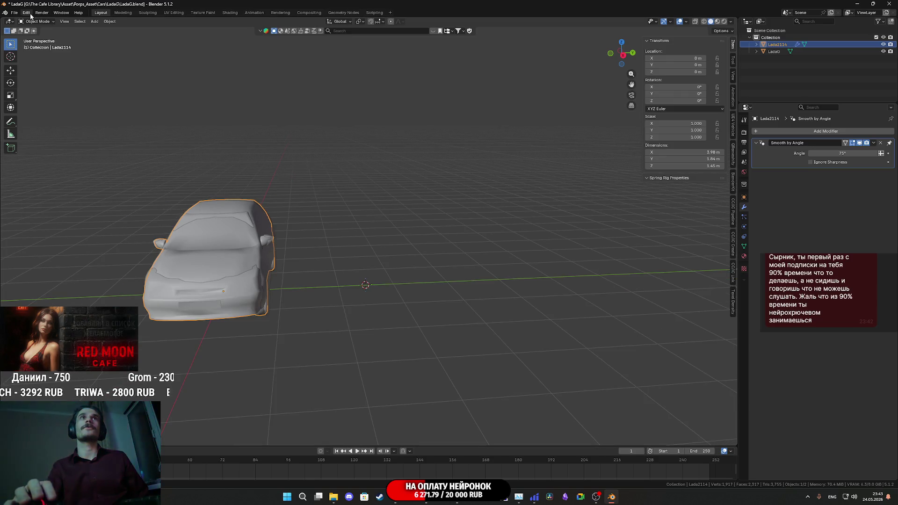
{"action": "left_click", "coordinate": [14, 13]}
{"action": "mouse_move", "coordinate": [41, 119]}
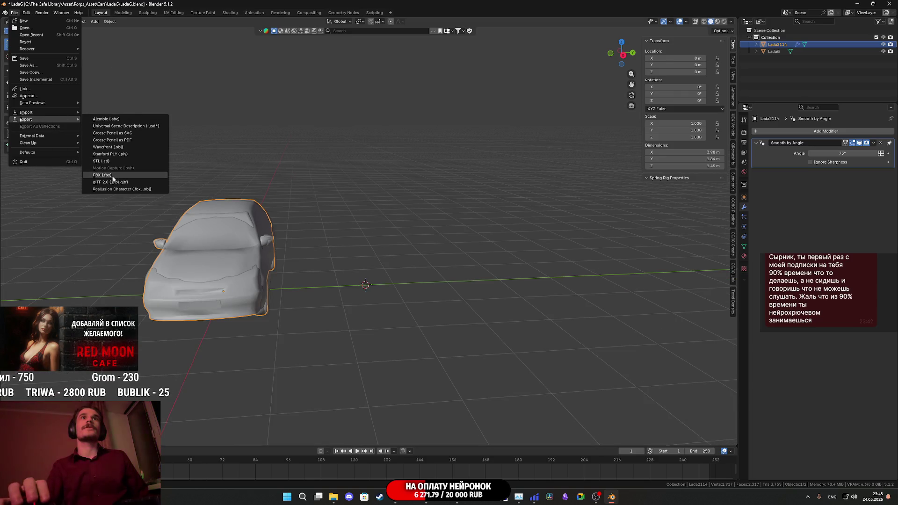
{"action": "left_click", "coordinate": [116, 177]}
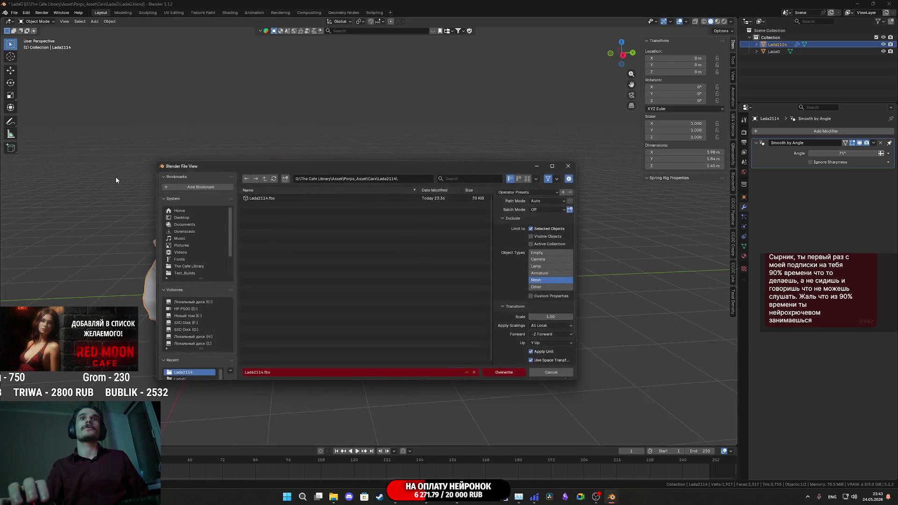
{"action": "left_click", "coordinate": [505, 375]}
{"action": "key", "text": "ctrl+z"}
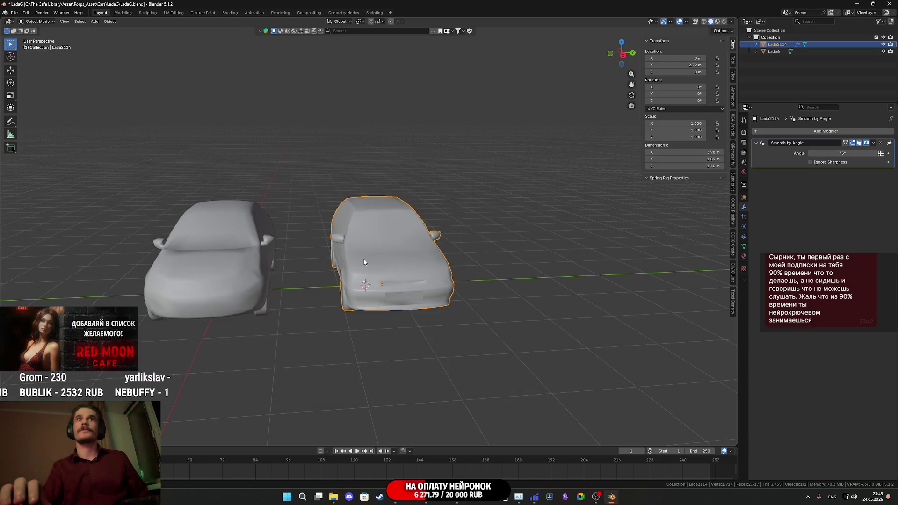
{"action": "left_click", "coordinate": [862, 2]}
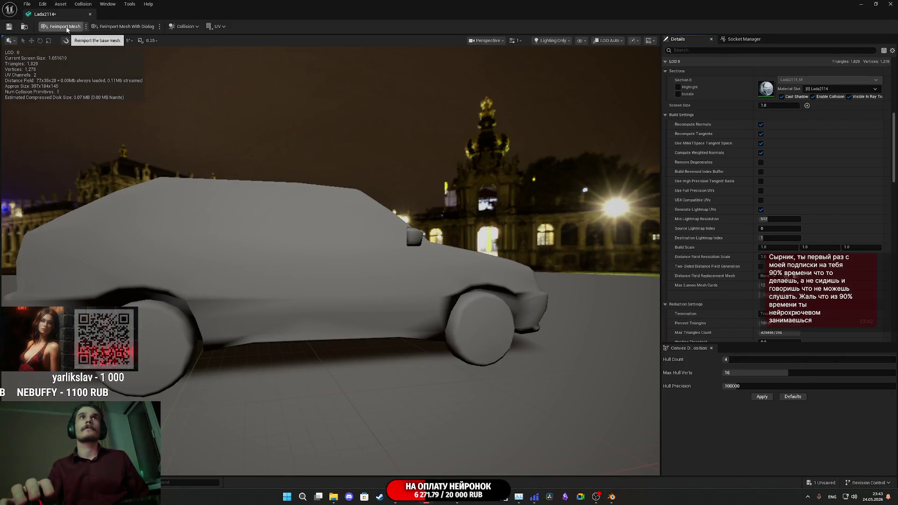
Reimport Lada2114.fbx into the mesh editor and apply the updated build settings
{"action": "left_click", "coordinate": [66, 27]}
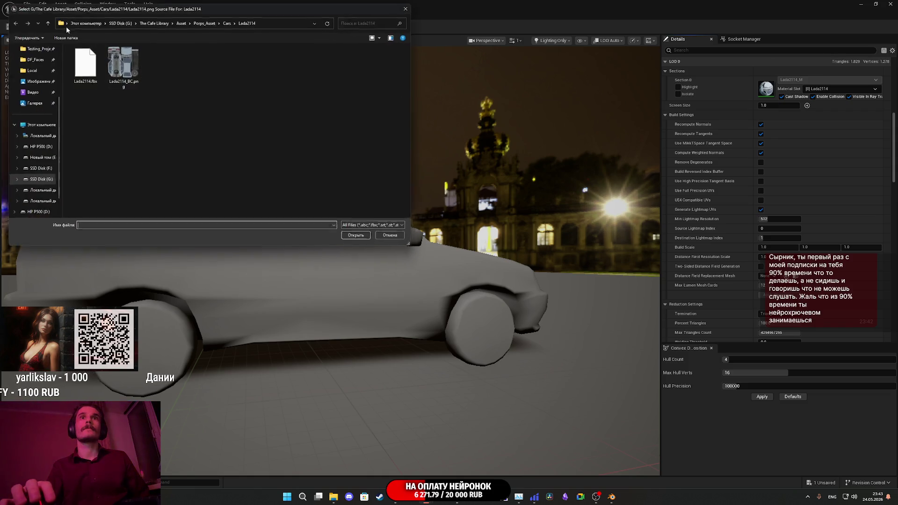
{"action": "left_click", "coordinate": [362, 239]}
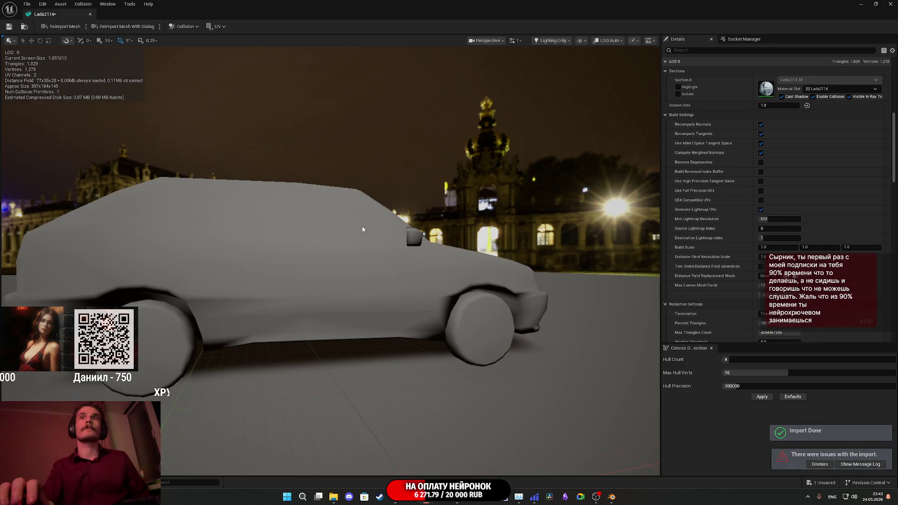
{"action": "mouse_move", "coordinate": [364, 223]}
{"action": "left_mouse_down"}
{"action": "mouse_move", "coordinate": [281, 223]}
{"action": "mouse_move", "coordinate": [364, 224]}
{"action": "left_mouse_up"}
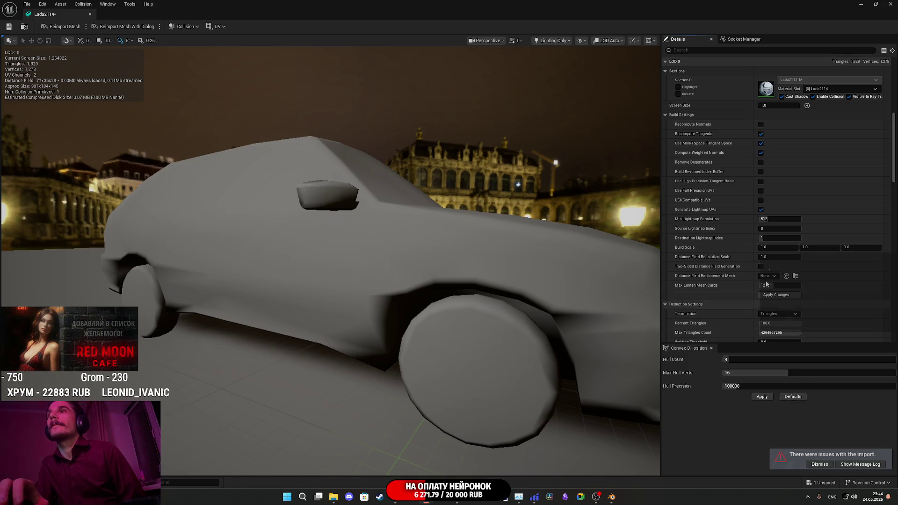
{"action": "scroll", "coordinate": [767, 284], "scroll_direction": "down", "scroll_amount": 2}
{"action": "left_click", "coordinate": [772, 249]}
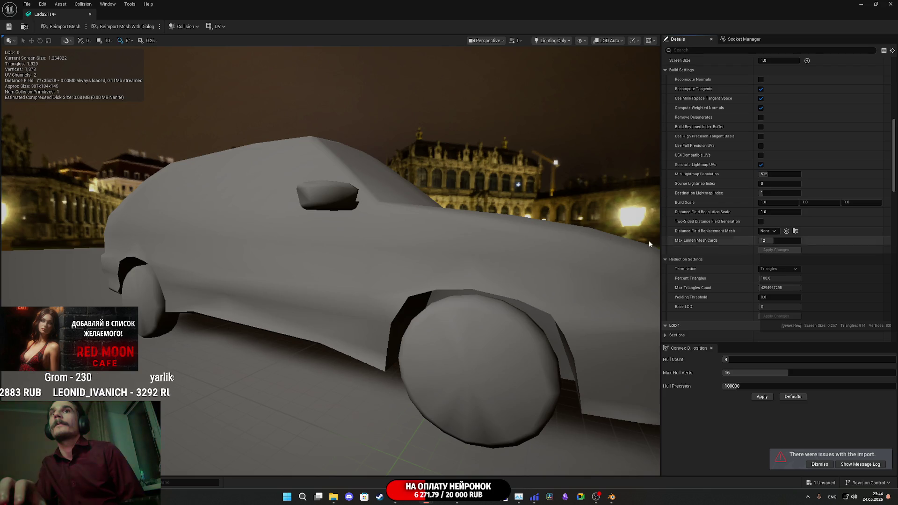
{"action": "left_click_drag", "start_coordinate": [649, 244], "coordinate": [396, 256]}
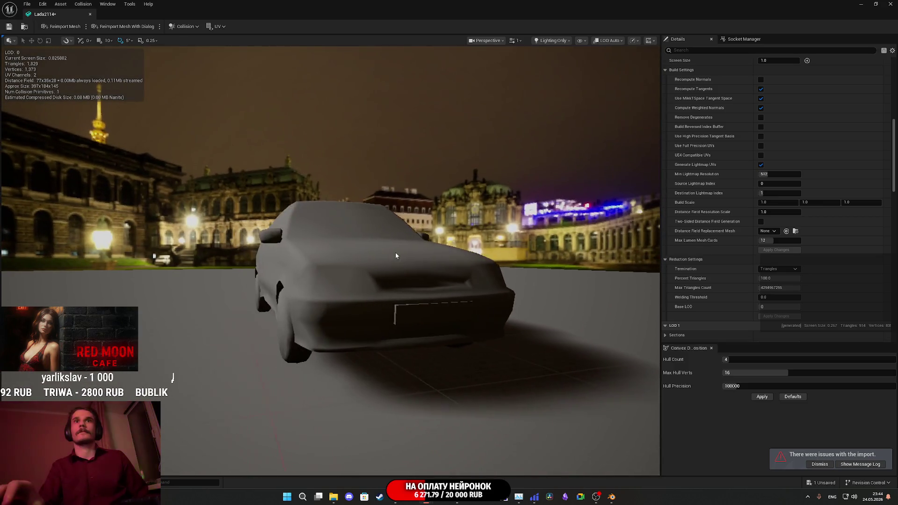
{"action": "left_click", "coordinate": [552, 40]}
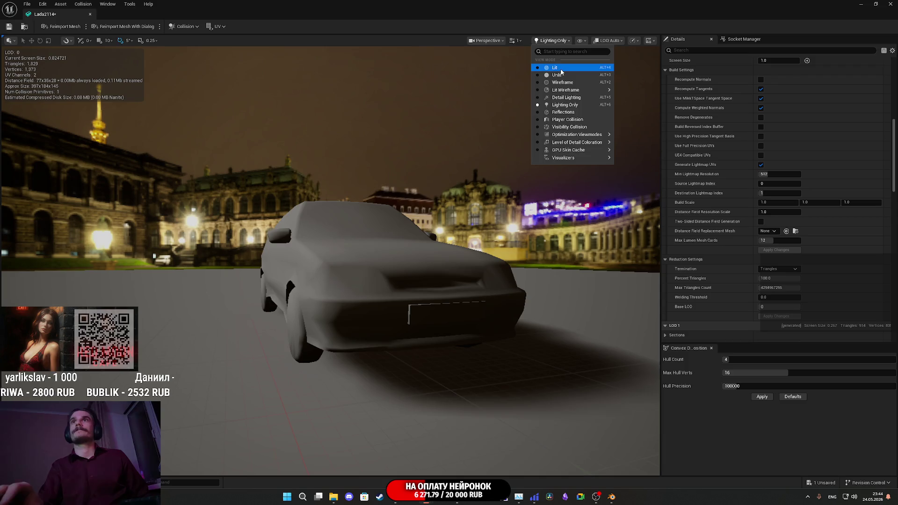
Switch the preview to Lit shading, orbit around the car, then go to the stream dashboard
{"action": "left_click", "coordinate": [562, 71]}
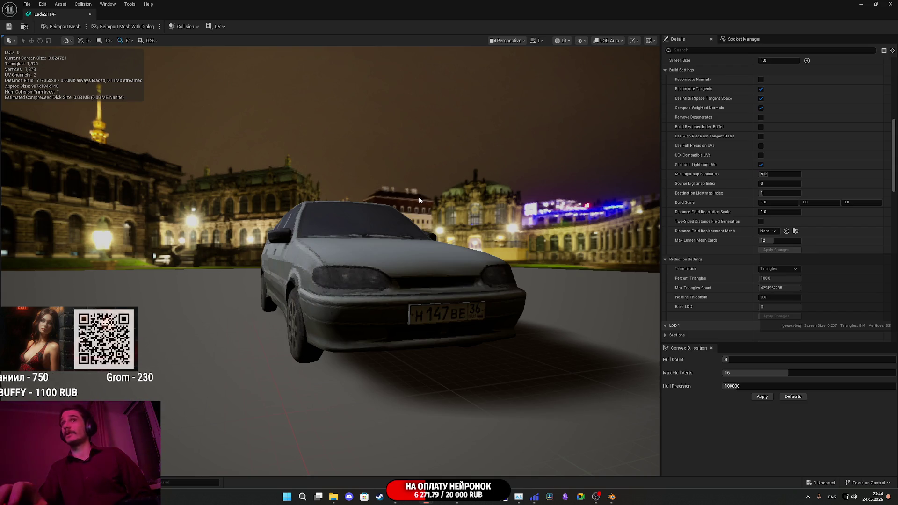
{"action": "mouse_move", "coordinate": [411, 222]}
{"action": "left_mouse_down"}
{"action": "mouse_move", "coordinate": [375, 225]}
{"action": "mouse_move", "coordinate": [350, 188]}
{"action": "mouse_move", "coordinate": [313, 192]}
{"action": "mouse_move", "coordinate": [304, 159]}
{"action": "mouse_move", "coordinate": [318, 197]}
{"action": "mouse_move", "coordinate": [326, 193]}
{"action": "left_mouse_up"}
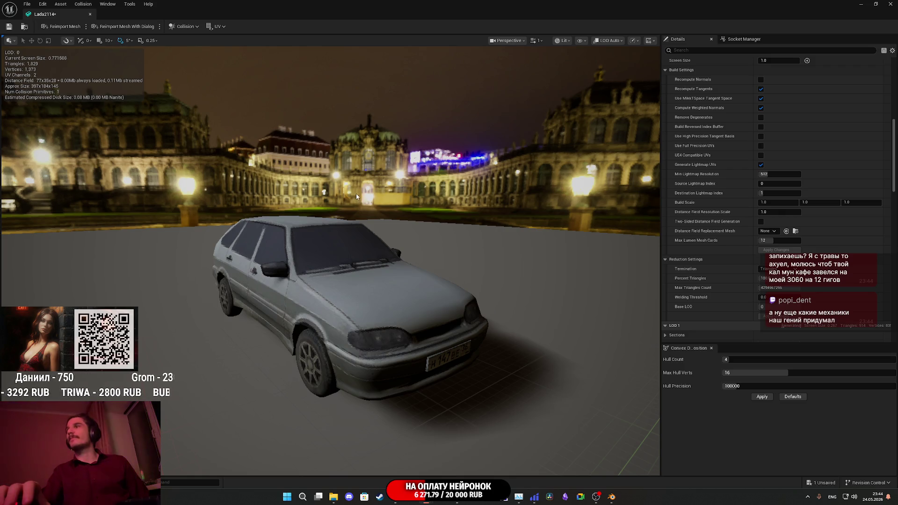
{"action": "left_click_drag", "start_coordinate": [404, 208], "coordinate": [400, 207]}
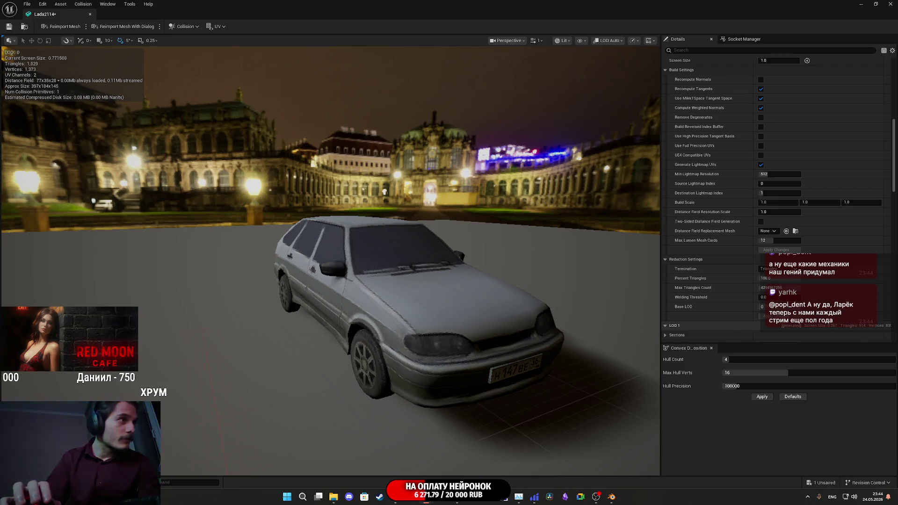
{"action": "key", "text": "alt+Tab"}
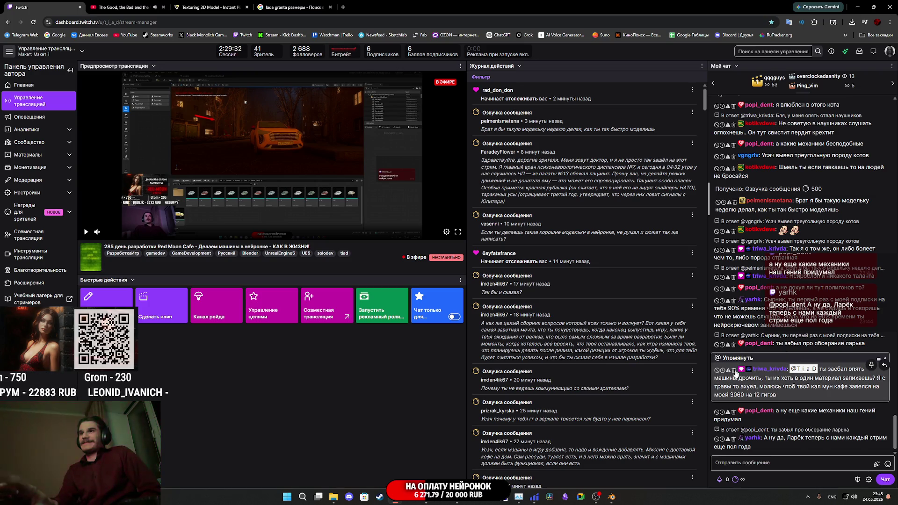
Delete the viewer's offending chat message, send them a chat warning, and return to Unreal
{"action": "left_click", "coordinate": [734, 371]}
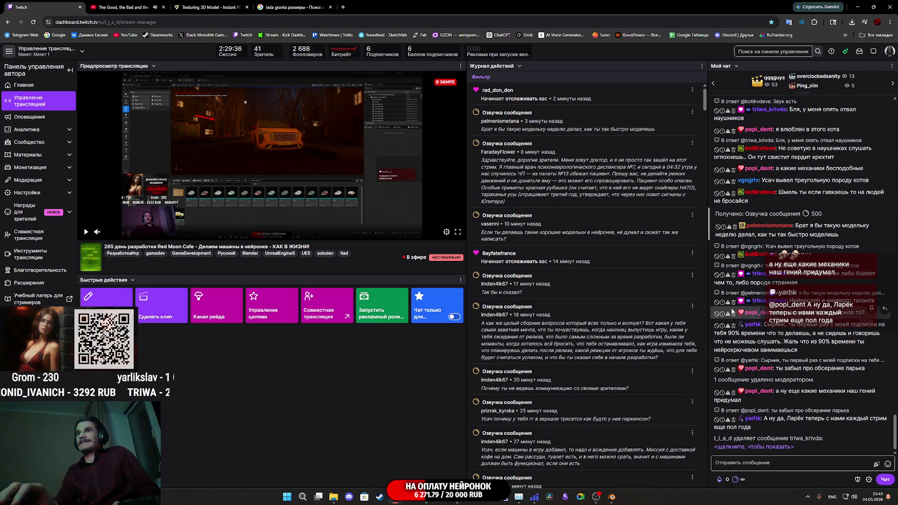
{"action": "left_click", "coordinate": [728, 304]}
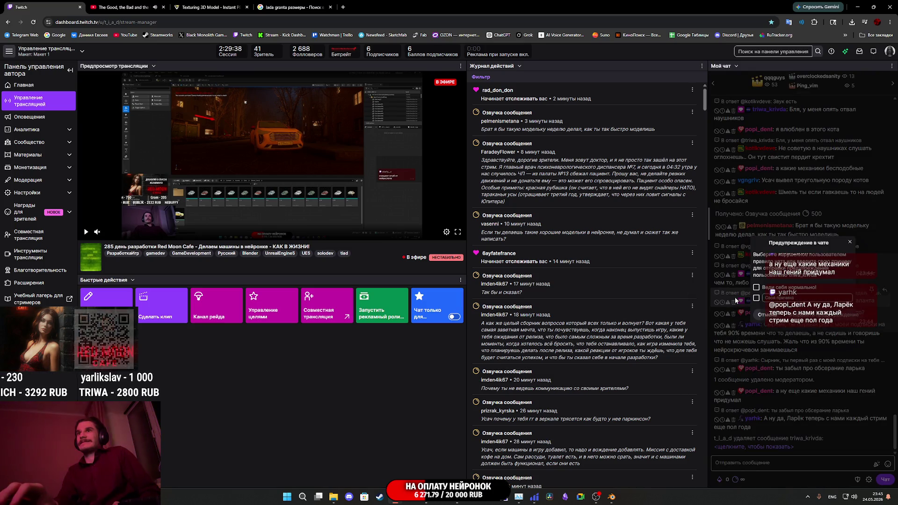
{"action": "left_click", "coordinate": [817, 319]}
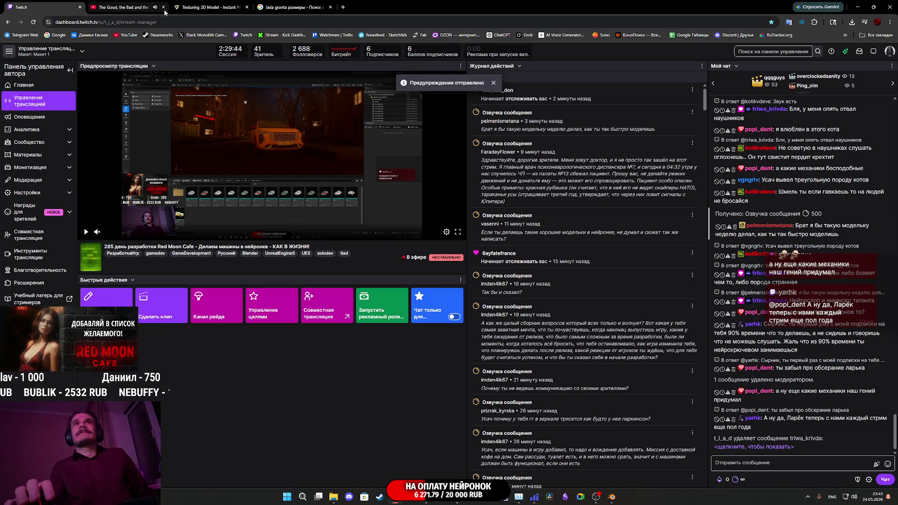
{"action": "left_click", "coordinate": [288, 8]}
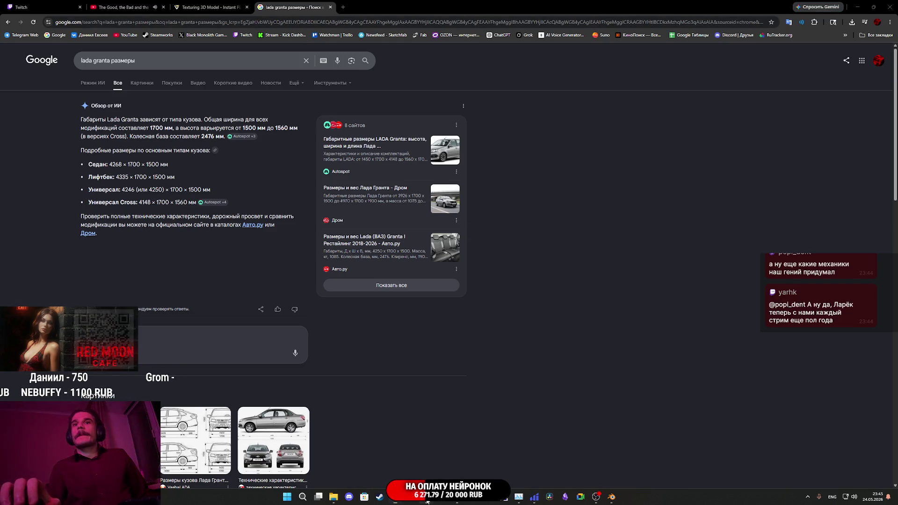
{"action": "left_click", "coordinate": [451, 451]}
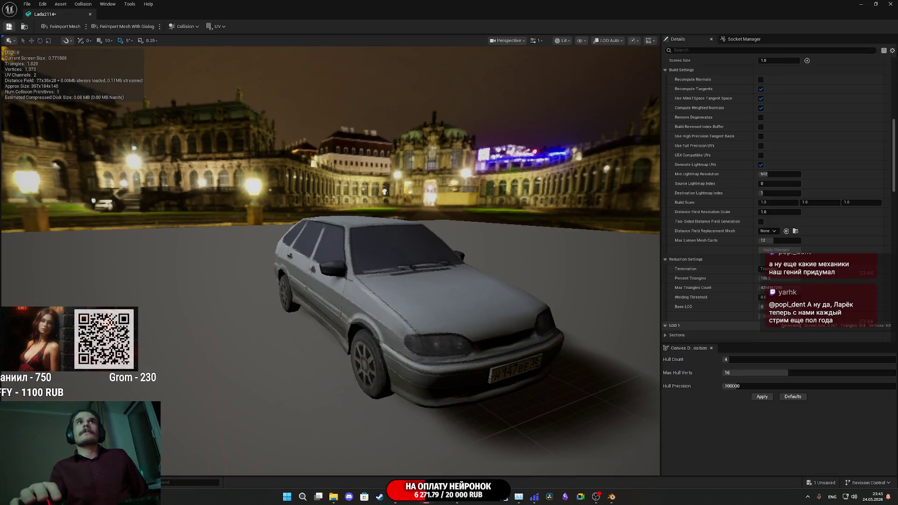
Orbit to the Lada's side and rear, then scroll to the LOD 1/LOD 2 Reduction Settings
{"action": "mouse_move", "coordinate": [238, 143]}
{"action": "left_mouse_down"}
{"action": "mouse_move", "coordinate": [14, 157]}
{"action": "mouse_move", "coordinate": [424, 239]}
{"action": "left_mouse_up"}
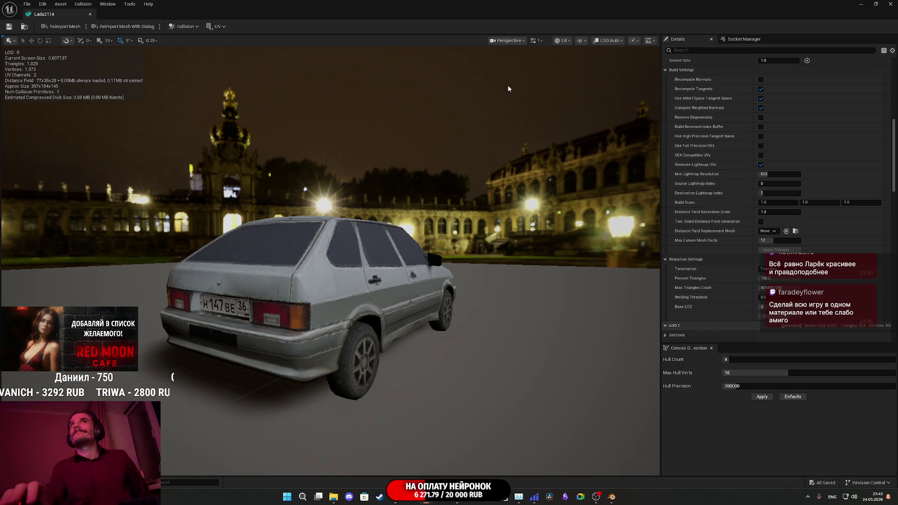
{"action": "scroll", "coordinate": [710, 232], "scroll_direction": "down", "scroll_amount": 6}
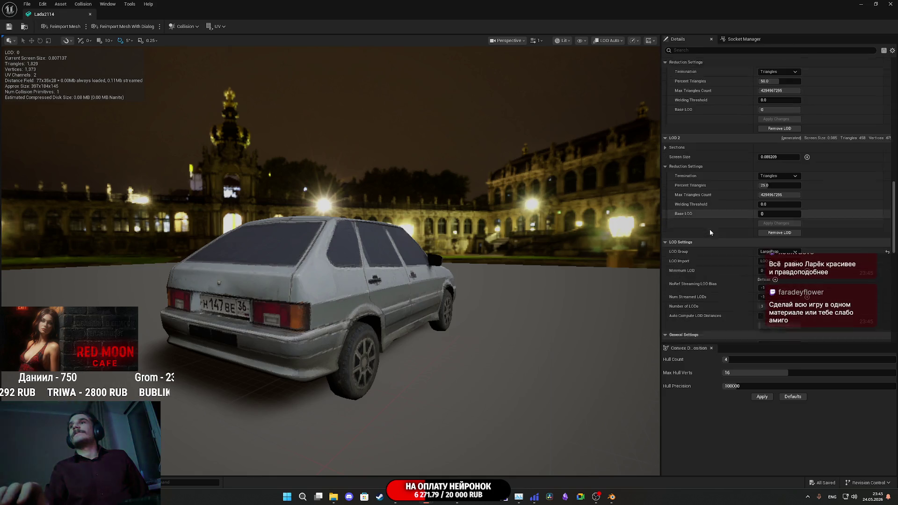
Set Lada2114's LOD 1 Screen Size to 0.5
{"action": "scroll", "coordinate": [710, 232], "scroll_direction": "down", "scroll_amount": 3}
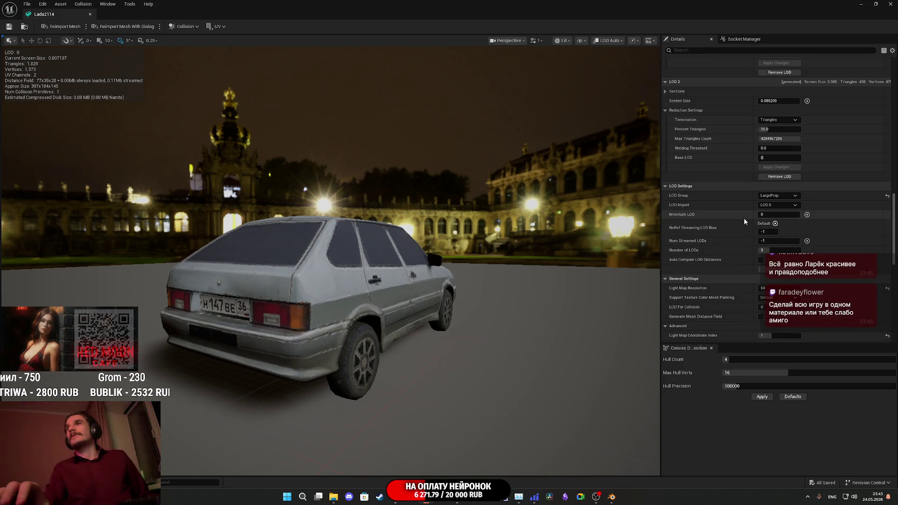
{"action": "scroll", "coordinate": [734, 209], "scroll_direction": "up", "scroll_amount": 7}
{"action": "scroll", "coordinate": [723, 208], "scroll_direction": "up", "scroll_amount": 3}
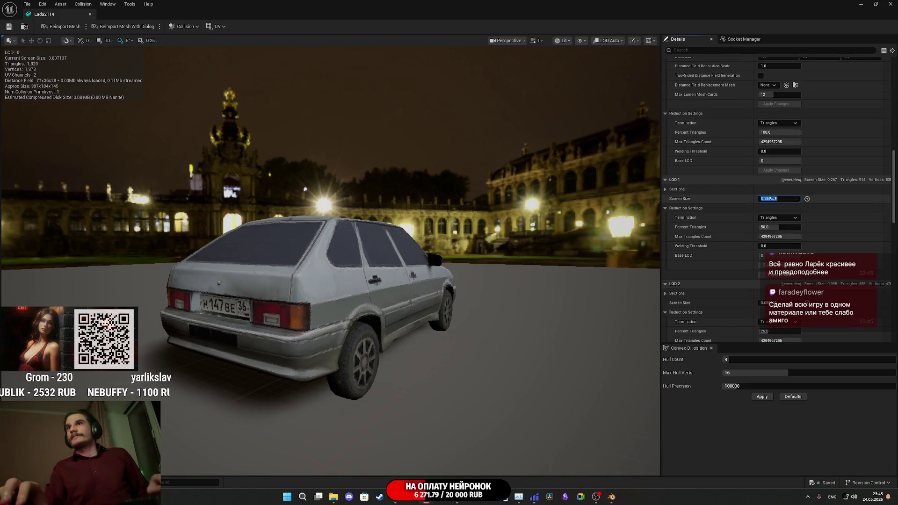
{"action": "left_click", "coordinate": [784, 201]}
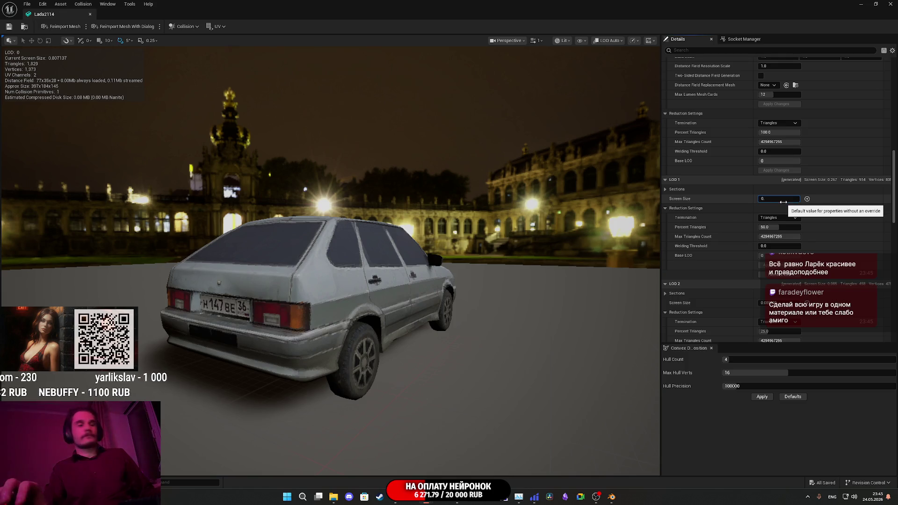
{"action": "type", "text": "4"}
{"action": "key", "text": "BackSpace"}
{"action": "key", "text": "BackSpace"}
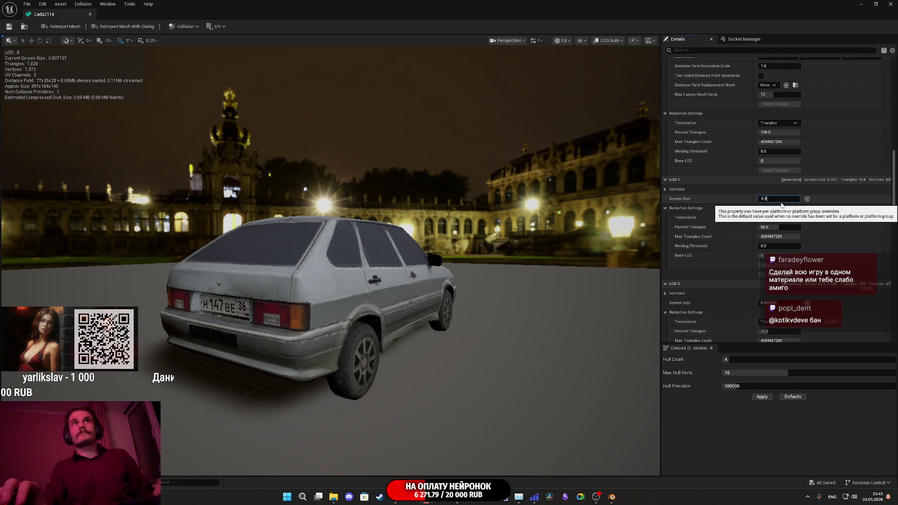
{"action": "key", "text": "Return"}
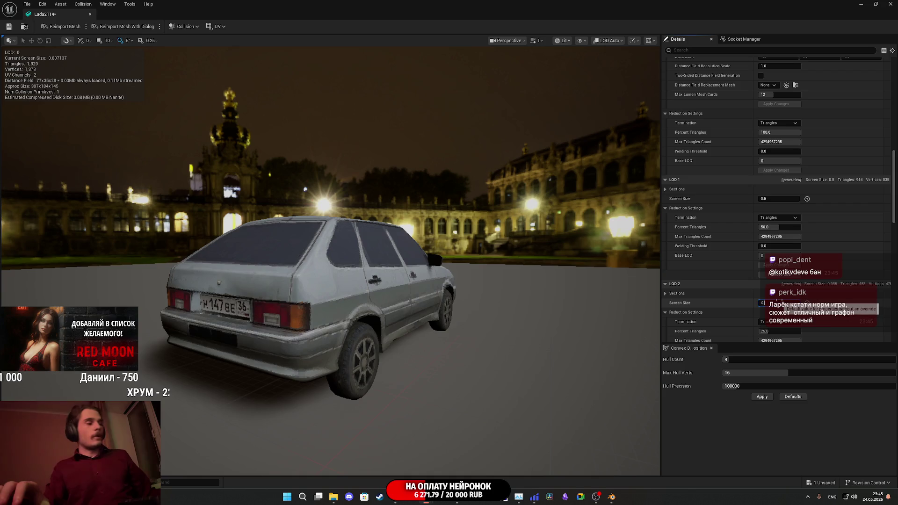
Test the LOD switch up close and far away, change LOD 1 Screen Size to 0.4, and close the mesh editor
{"action": "scroll", "coordinate": [331, 262], "scroll_direction": "down", "scroll_amount": 5}
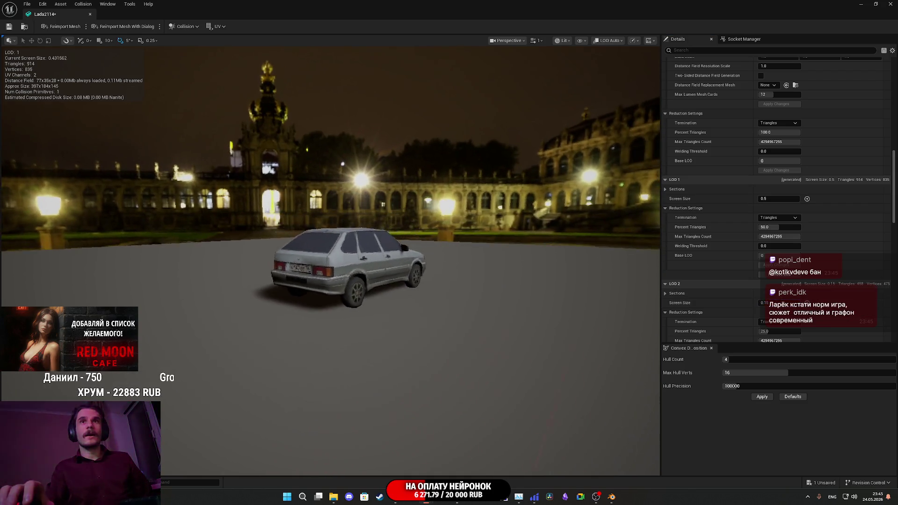
{"action": "scroll", "coordinate": [337, 269], "scroll_direction": "up", "scroll_amount": 3}
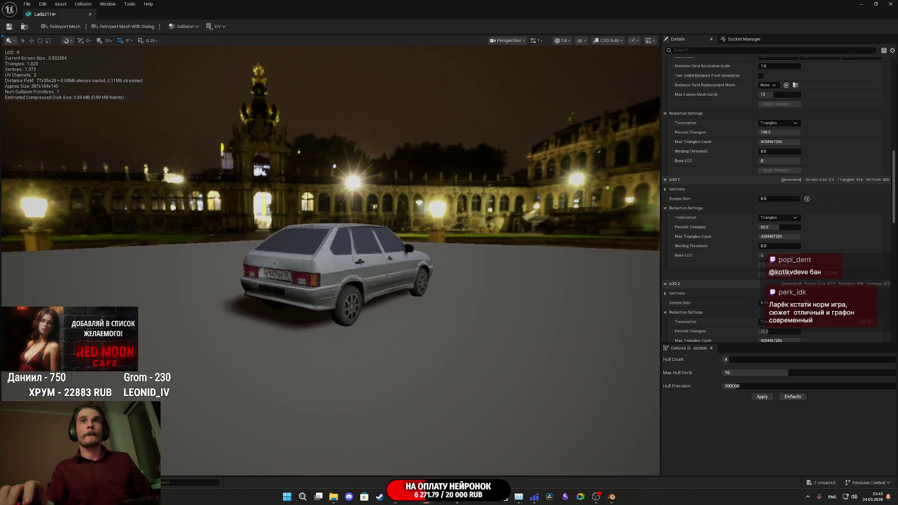
{"action": "left_click_drag", "start_coordinate": [337, 269], "coordinate": [478, 269]}
{"action": "scroll", "coordinate": [337, 269], "scroll_direction": "up", "scroll_amount": 3}
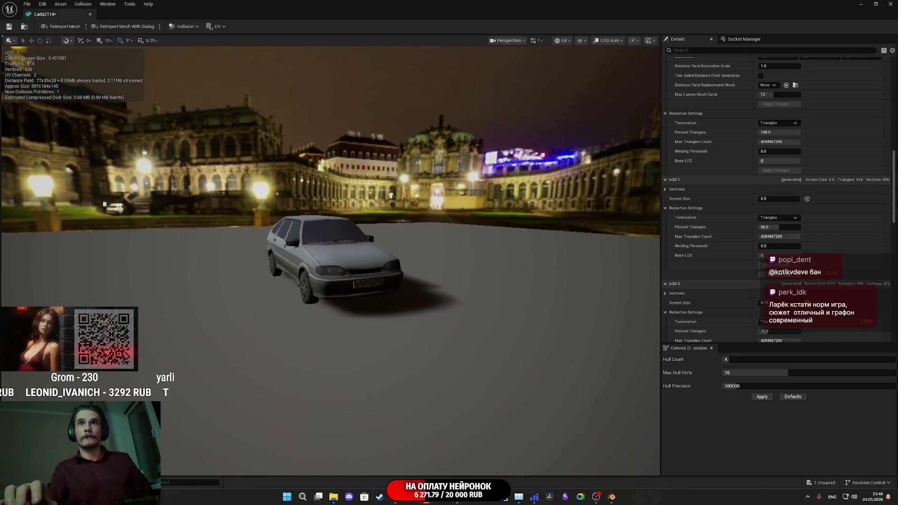
{"action": "scroll", "coordinate": [337, 269], "scroll_direction": "down", "scroll_amount": 5}
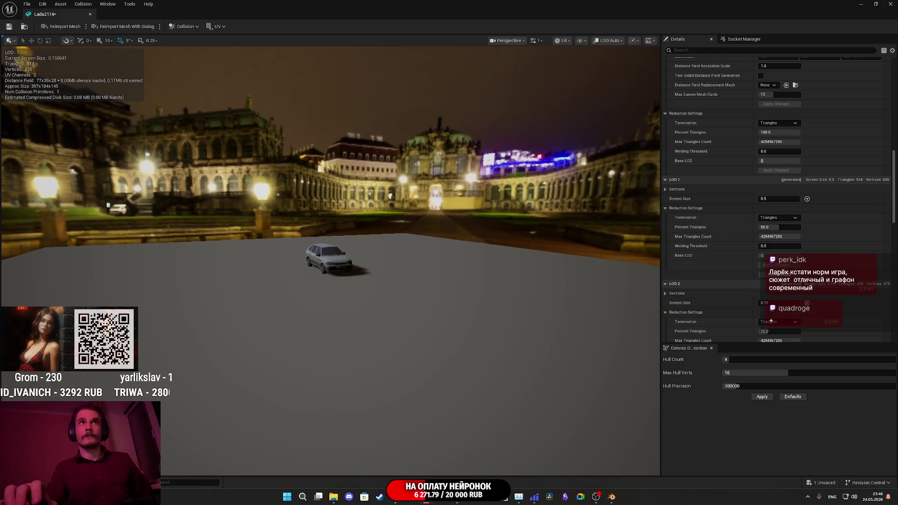
{"action": "type", "text": "4"}
{"action": "key", "text": "Return"}
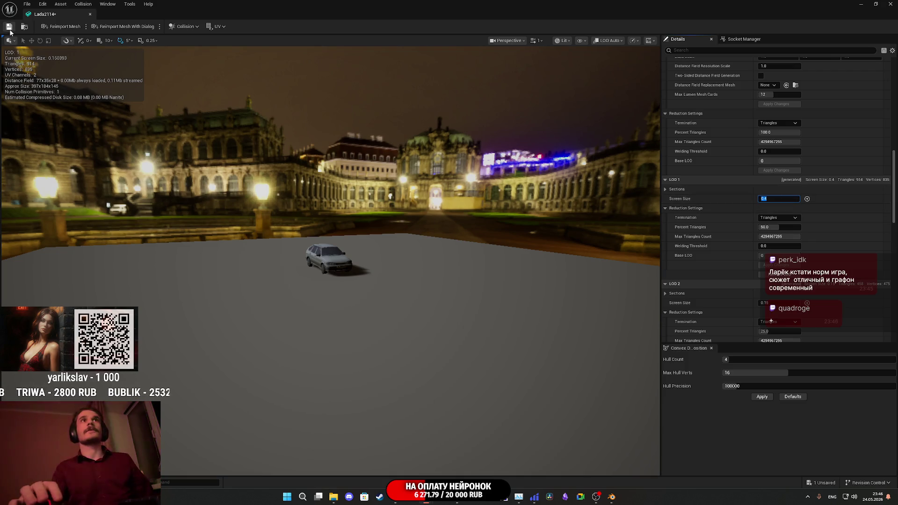
{"action": "key", "text": "alt+F4"}
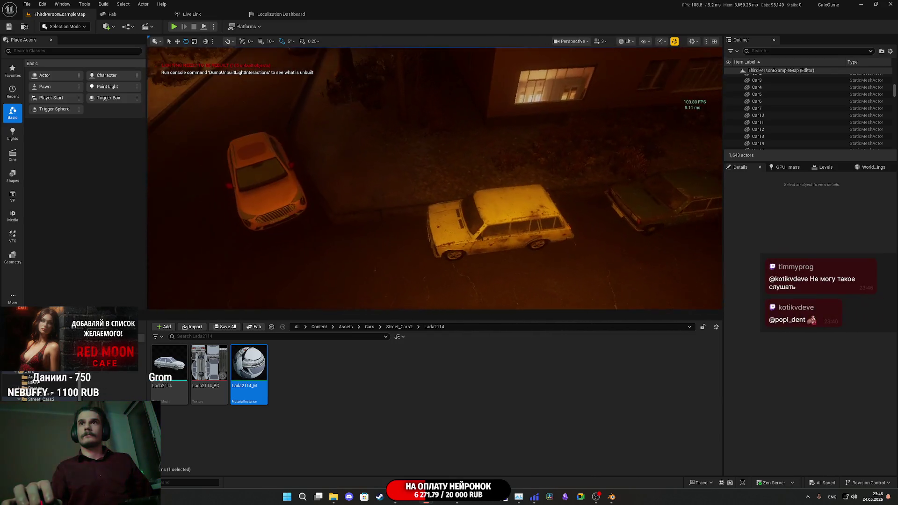
Swap the meshes of parked cars 1_W9 and Car12 for Lada2114, turning Car12 about 105 degrees
{"action": "left_click", "coordinate": [485, 216]}
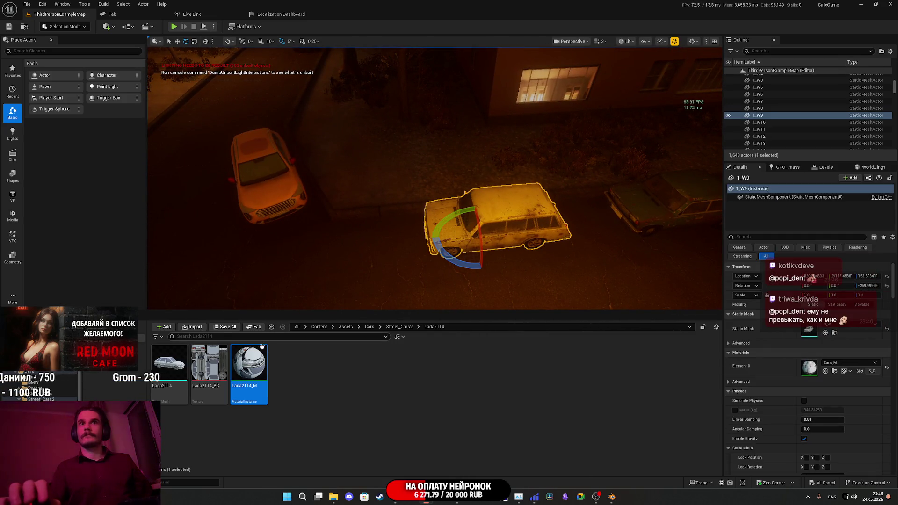
{"action": "mouse_move", "coordinate": [166, 365]}
{"action": "left_mouse_down"}
{"action": "mouse_move", "coordinate": [561, 360]}
{"action": "mouse_move", "coordinate": [812, 339]}
{"action": "mouse_move", "coordinate": [813, 329]}
{"action": "left_mouse_up"}
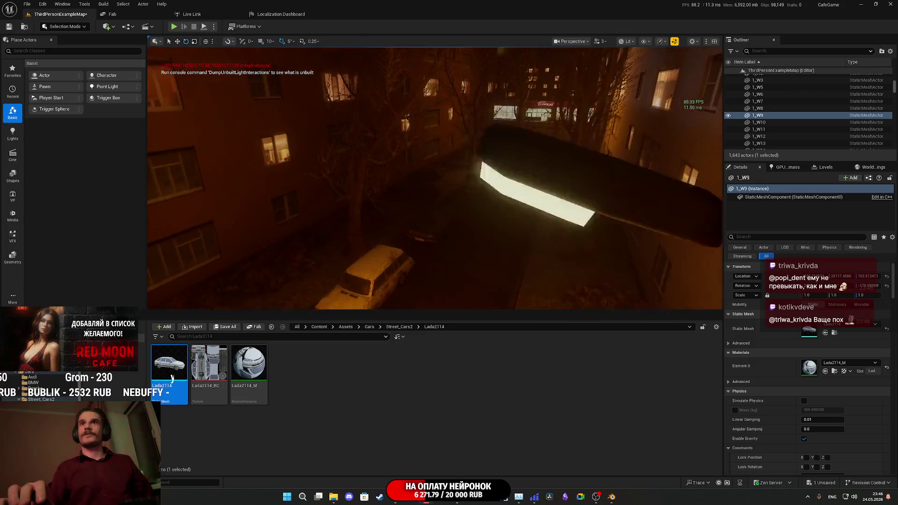
{"action": "left_click_drag", "start_coordinate": [435, 178], "coordinate": [435, 178]}
{"action": "left_click_drag", "start_coordinate": [511, 258], "coordinate": [511, 258]}
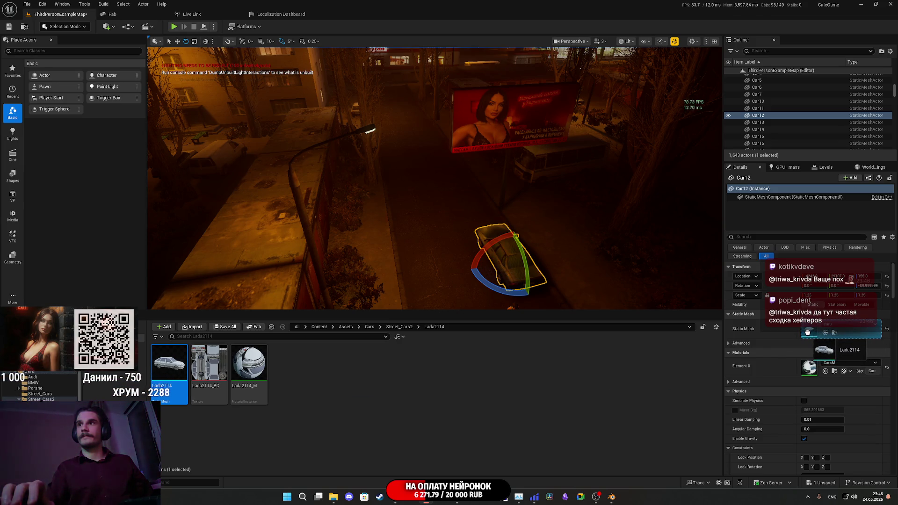
{"action": "left_click_drag", "start_coordinate": [808, 332], "coordinate": [808, 330]}
{"action": "mouse_move", "coordinate": [507, 289]}
{"action": "left_mouse_down"}
{"action": "mouse_move", "coordinate": [530, 296]}
{"action": "mouse_move", "coordinate": [497, 257]}
{"action": "left_mouse_up"}
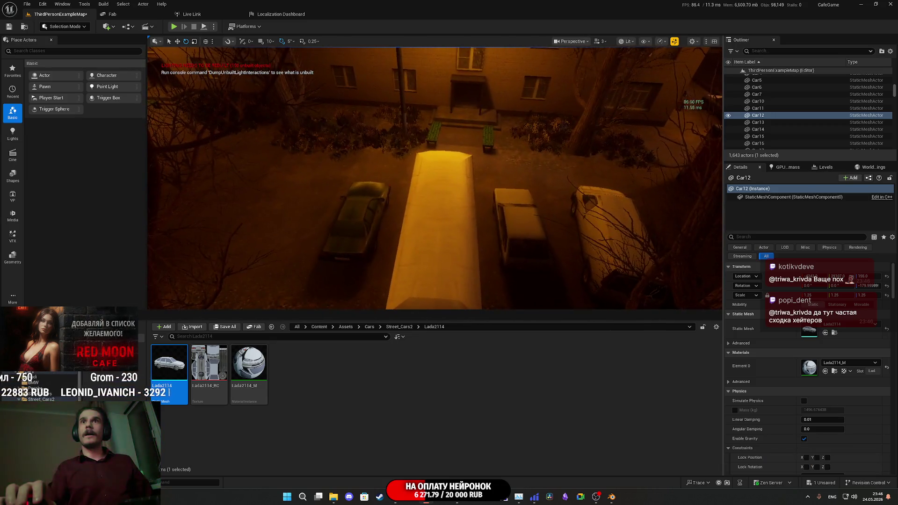
{"action": "left_click", "coordinate": [523, 227]}
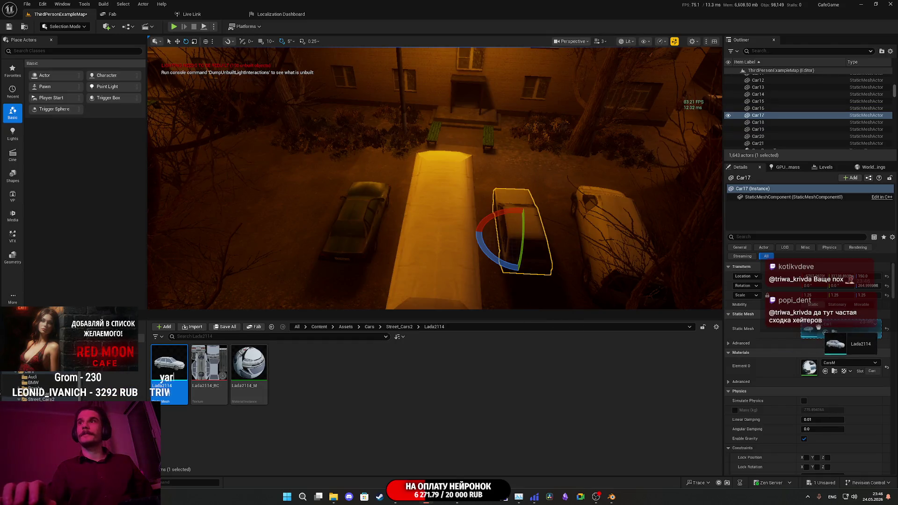
Replace Car17's mesh with Lada2114 and turn it about 100 degrees into line with its neighbours
{"action": "left_click_drag", "start_coordinate": [818, 327], "coordinate": [818, 329]}
{"action": "mouse_move", "coordinate": [504, 268]}
{"action": "left_mouse_down"}
{"action": "mouse_move", "coordinate": [518, 273]}
{"action": "mouse_move", "coordinate": [509, 265]}
{"action": "left_mouse_up"}
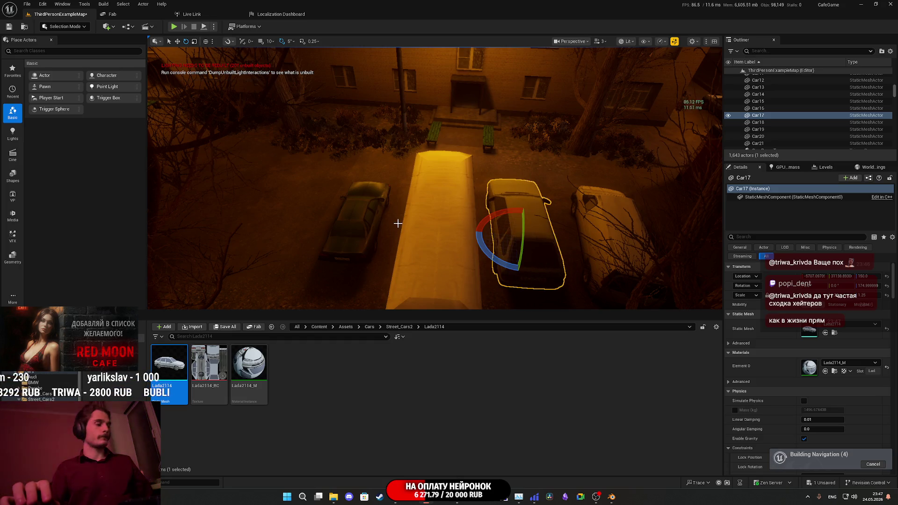
{"action": "left_click_drag", "start_coordinate": [405, 193], "coordinate": [405, 193]}
{"action": "left_click_drag", "start_coordinate": [517, 217], "coordinate": [516, 217]}
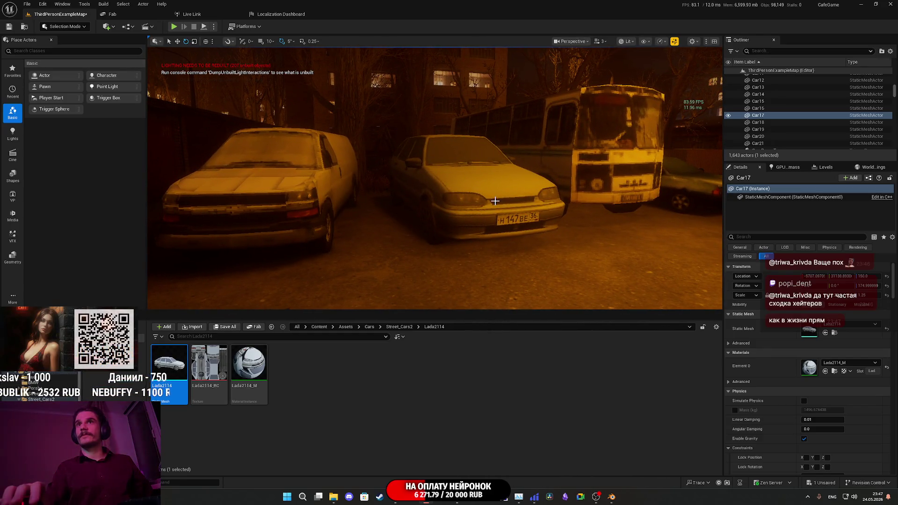
{"action": "left_click_drag", "start_coordinate": [607, 230], "coordinate": [529, 200]}
Reset the yellow Lada Car12's scale back to 1.0
{"action": "left_click", "coordinate": [475, 173]}
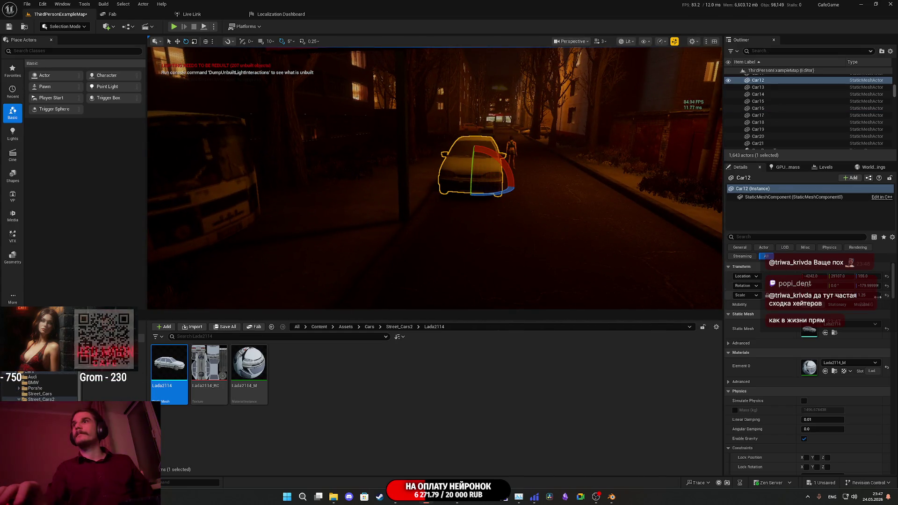
{"action": "left_click", "coordinate": [886, 295]}
{"action": "left_click_drag", "start_coordinate": [467, 187], "coordinate": [435, 178]}
{"action": "left_click", "coordinate": [379, 229]}
{"action": "left_click_drag", "start_coordinate": [443, 245], "coordinate": [443, 244]}
{"action": "left_click", "coordinate": [417, 229]}
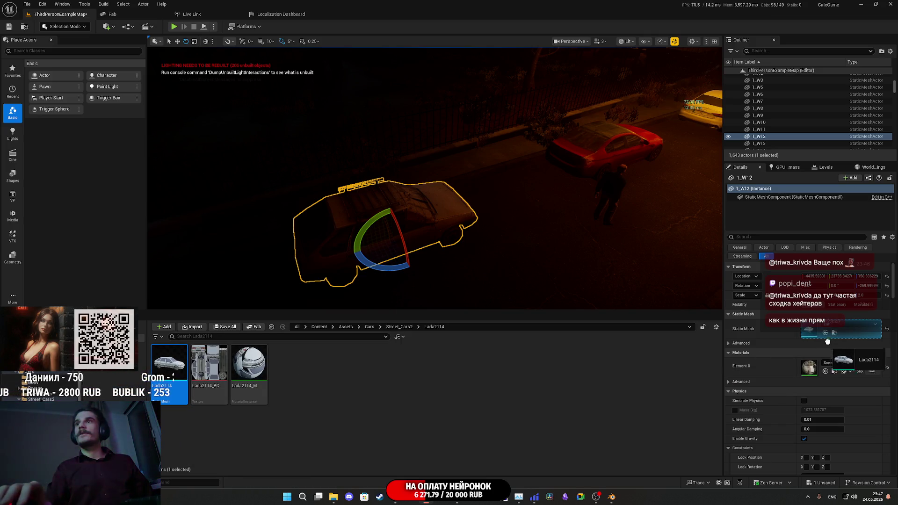
Give white car 1_W12 the Lada2114 mesh, reset its scale from 2.0 to 1.0, and align it with the curb
{"action": "left_click_drag", "start_coordinate": [827, 341], "coordinate": [822, 329]}
{"action": "left_click", "coordinate": [887, 296]}
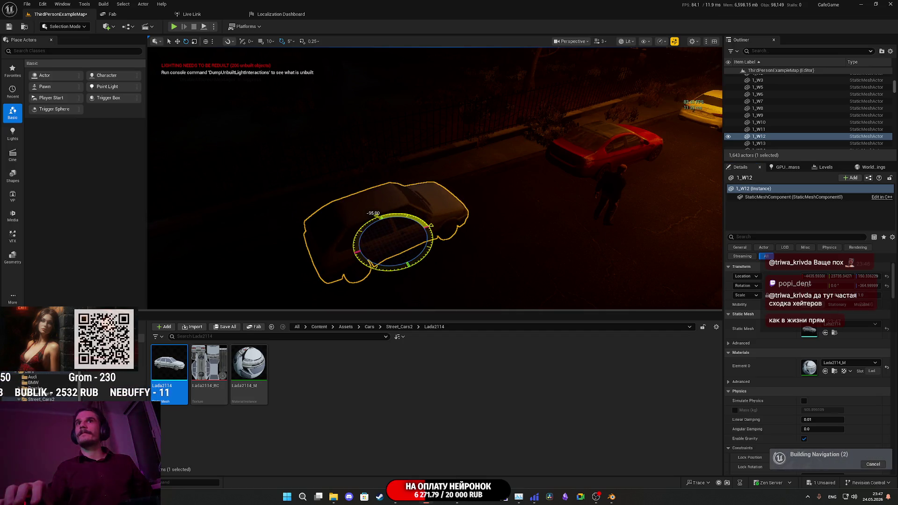
{"action": "left_click_drag", "start_coordinate": [370, 262], "coordinate": [422, 266]}
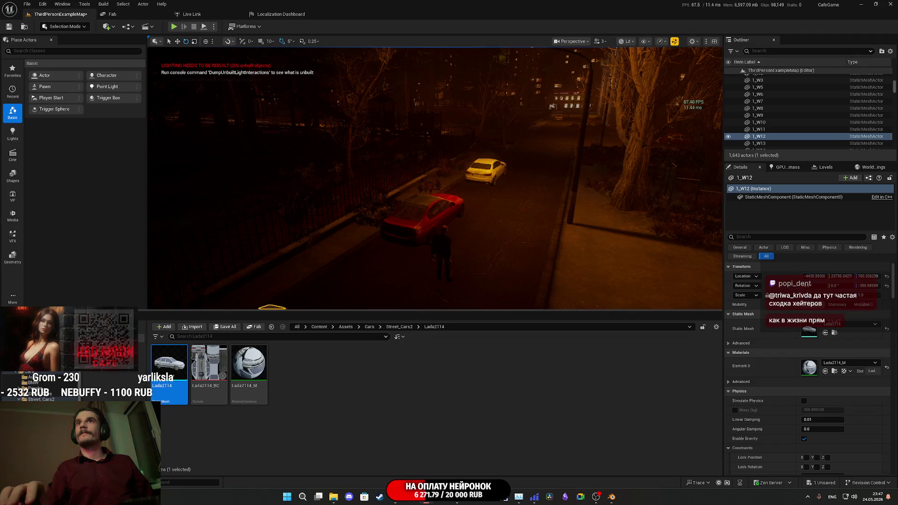
{"action": "left_click_drag", "start_coordinate": [480, 246], "coordinate": [480, 246]}
Preview the street in fullscreen Game View (G, F11), then restore the editor layout
{"action": "key", "text": "g"}
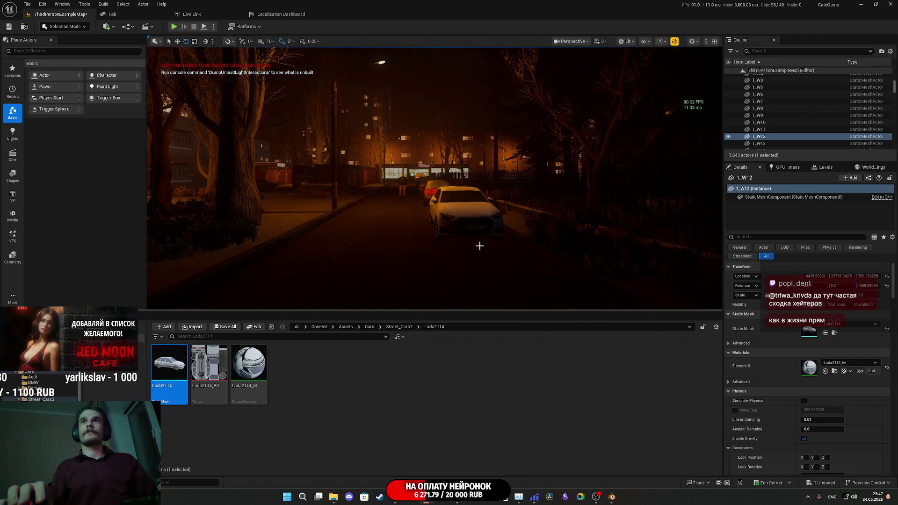
{"action": "key", "text": "F11"}
{"action": "left_click_drag", "start_coordinate": [480, 246], "coordinate": [480, 246]}
{"action": "key", "text": "F11"}
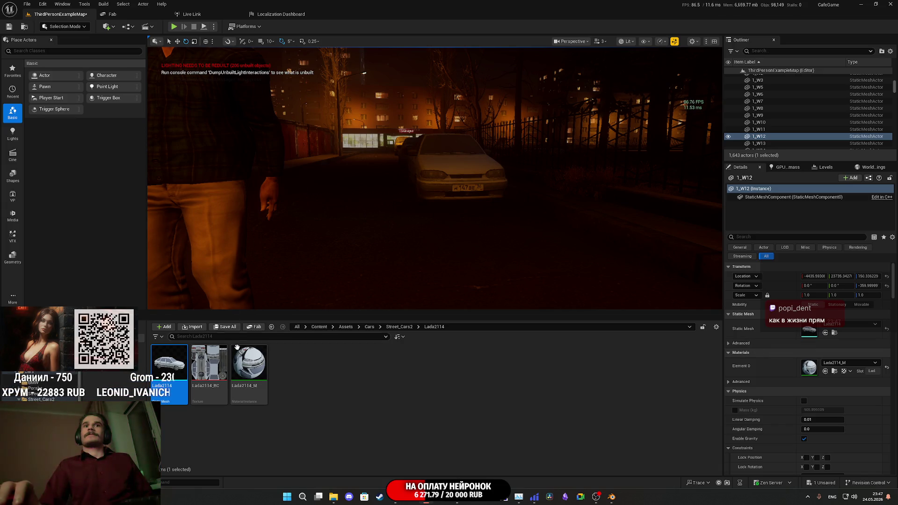
Inspect the Lada2114_BC texture, close it, and choose Save All for the changed content
{"action": "double_click", "coordinate": [215, 367]}
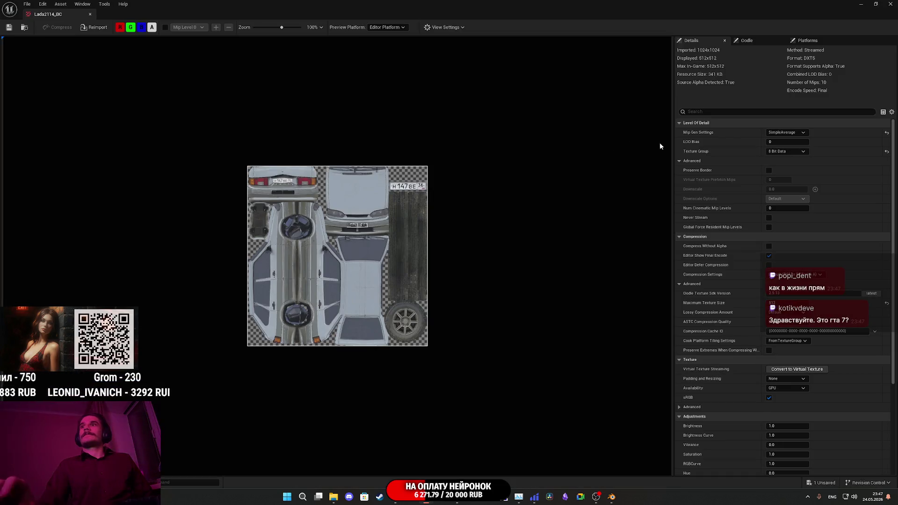
{"action": "scroll", "coordinate": [417, 200], "scroll_direction": "up", "scroll_amount": 5}
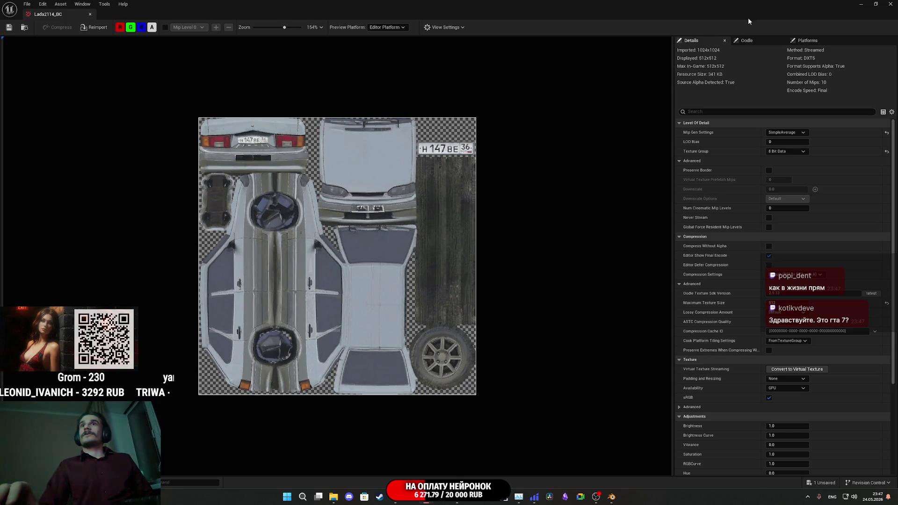
{"action": "left_click", "coordinate": [890, 4]}
{"action": "left_click", "coordinate": [232, 327]}
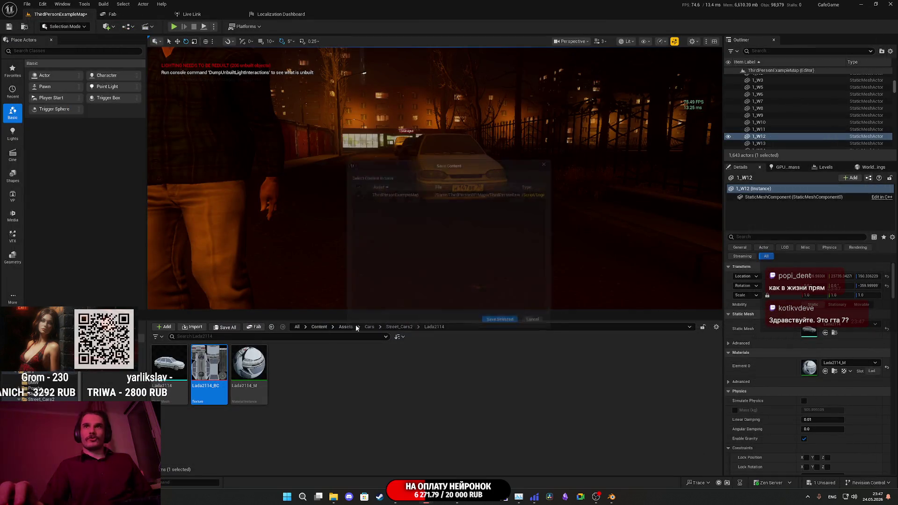
Confirm Save Selected in the Save Content dialog to save the courtyard map and assets
{"action": "left_click", "coordinate": [509, 326]}
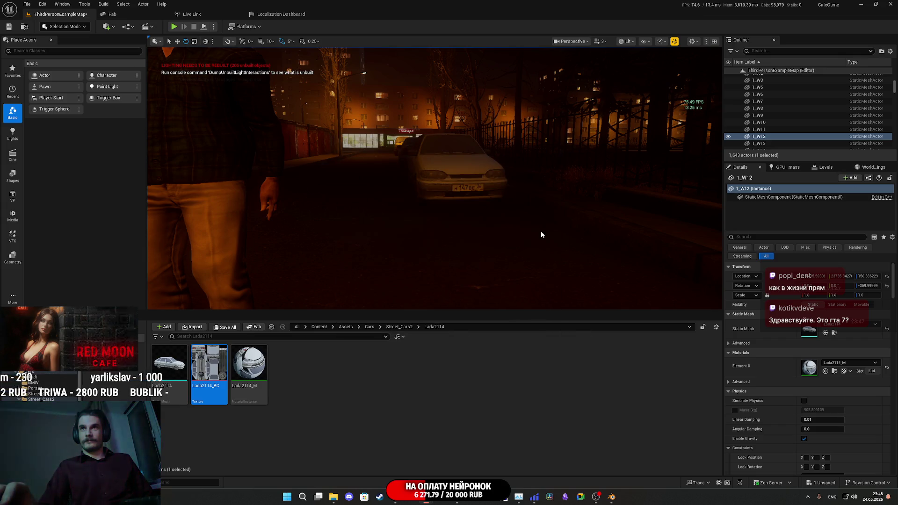
{"action": "scroll", "coordinate": [435, 177], "scroll_direction": "up", "scroll_amount": 2}
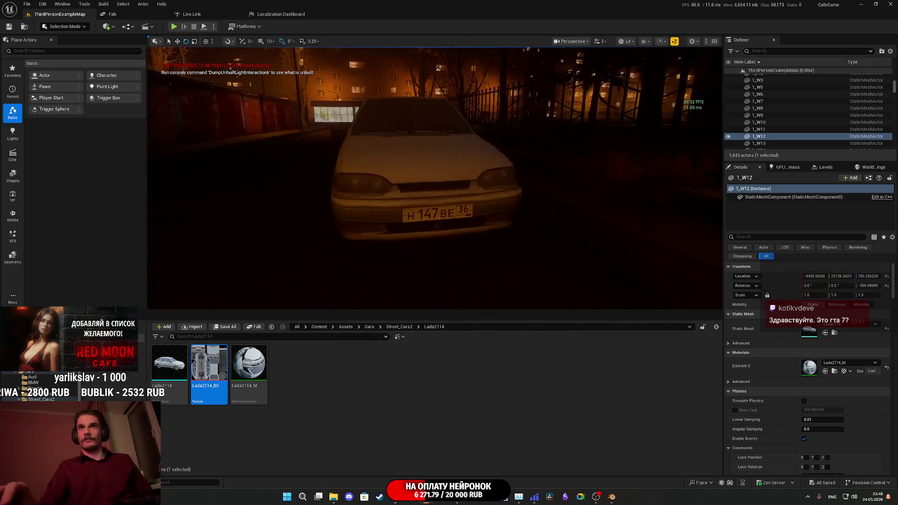
{"action": "scroll", "coordinate": [435, 177], "scroll_direction": "up", "scroll_amount": 3}
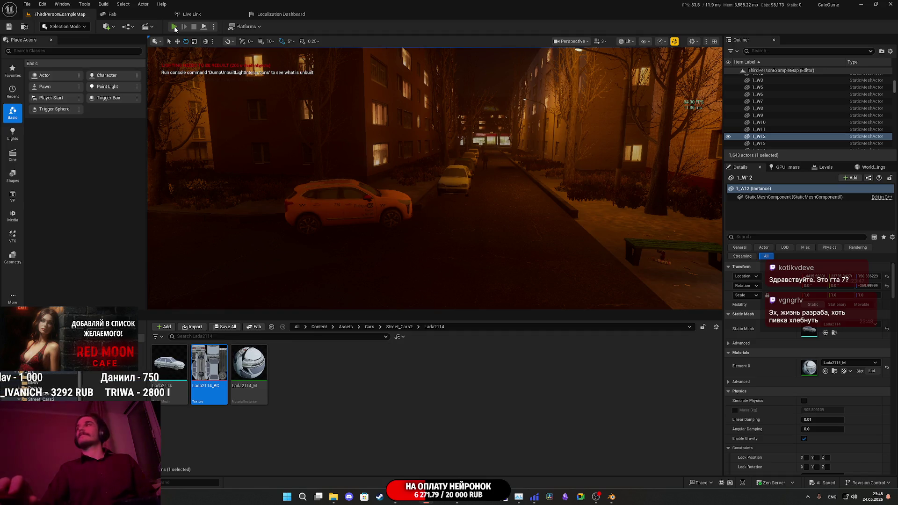
{"action": "left_click", "coordinate": [175, 27]}
Switch the play session to fullscreen and walk up to the water bottle on the kitchen table
{"action": "key", "text": "F11"}
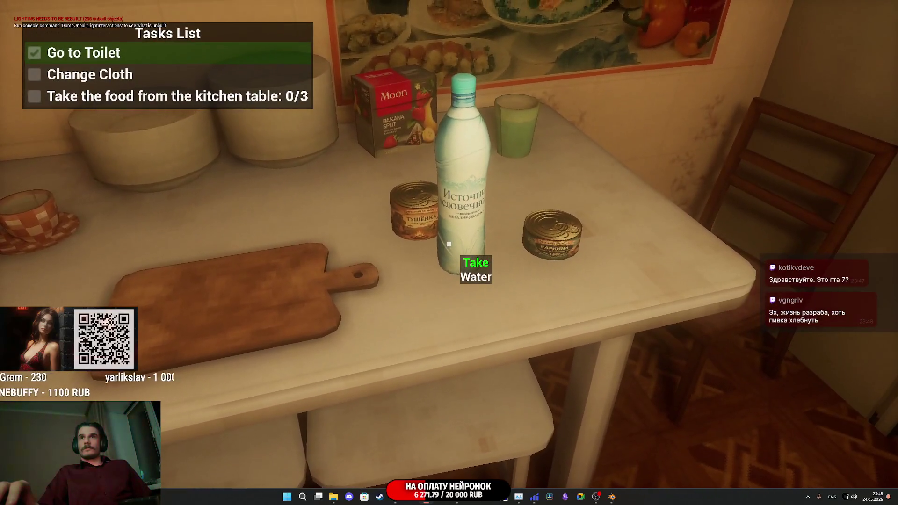
{"action": "key", "text": "Tab"}
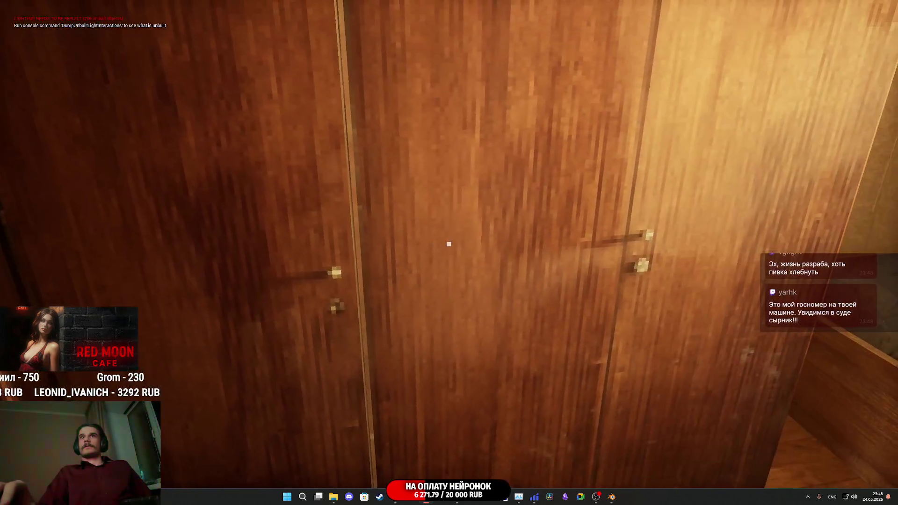
Open the wardrobe in the playtest, then walk over to the TV on the desk
{"action": "left_click", "coordinate": [450, 244]}
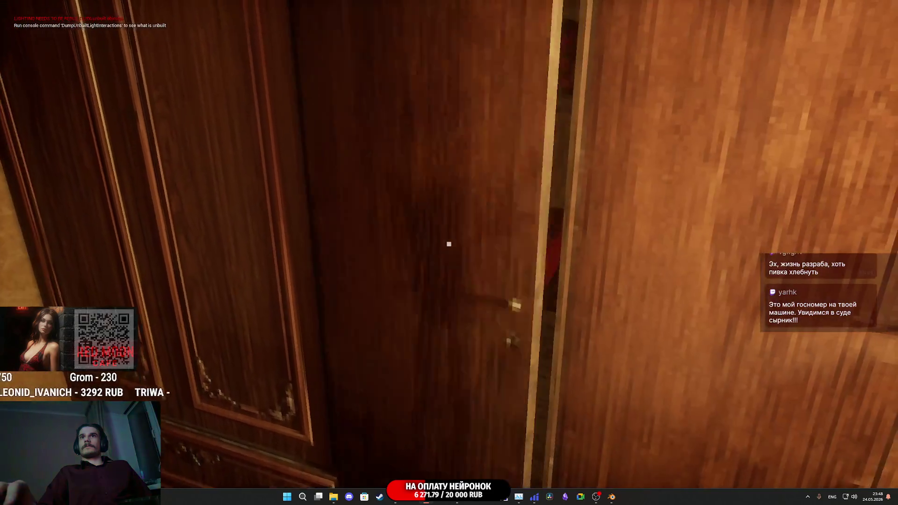
{"action": "left_click", "coordinate": [449, 244]}
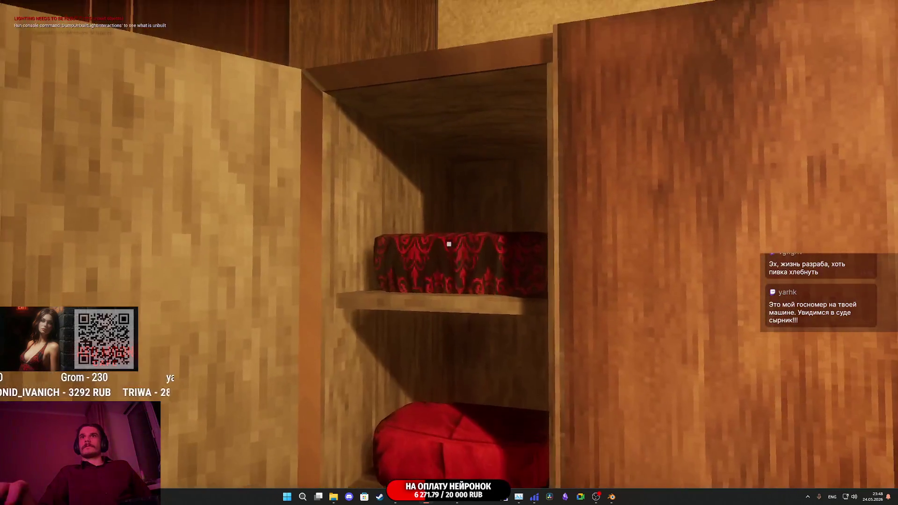
{"action": "key", "text": "w"}
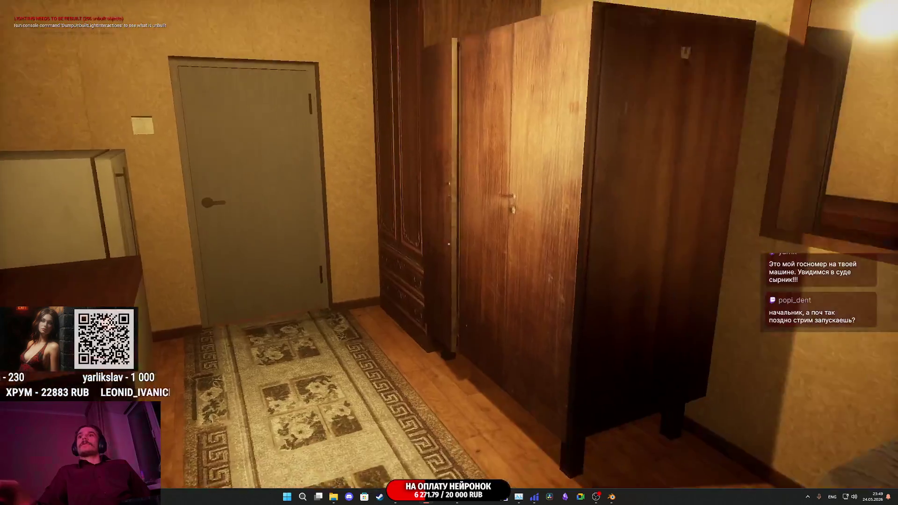
Walk from the TV through the living room and hallway to the landing, call the elevator, and open its door
{"action": "key", "text": "w"}
{"action": "key", "text": "e"}
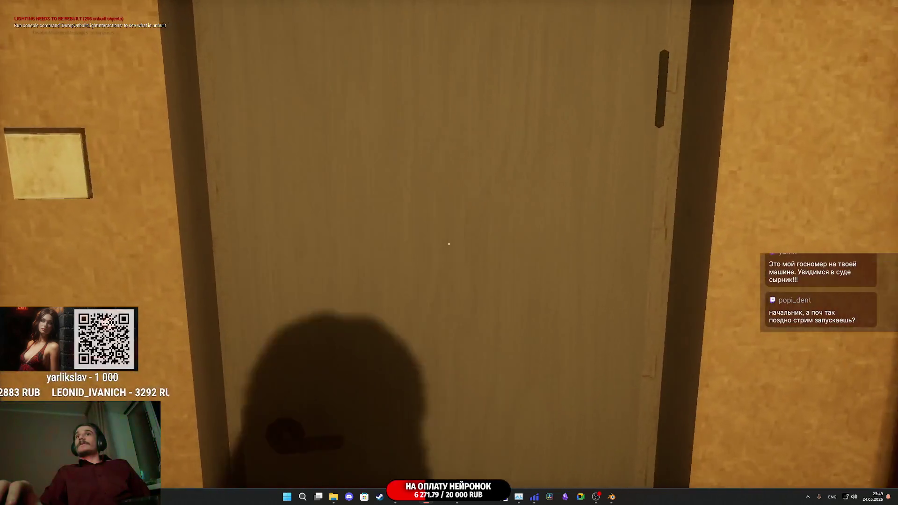
{"action": "key", "text": "w"}
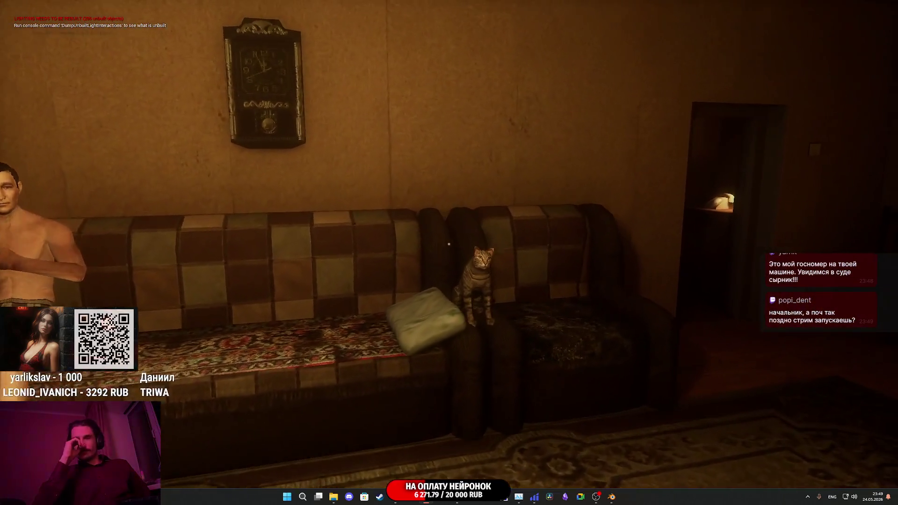
{"action": "key", "text": "w"}
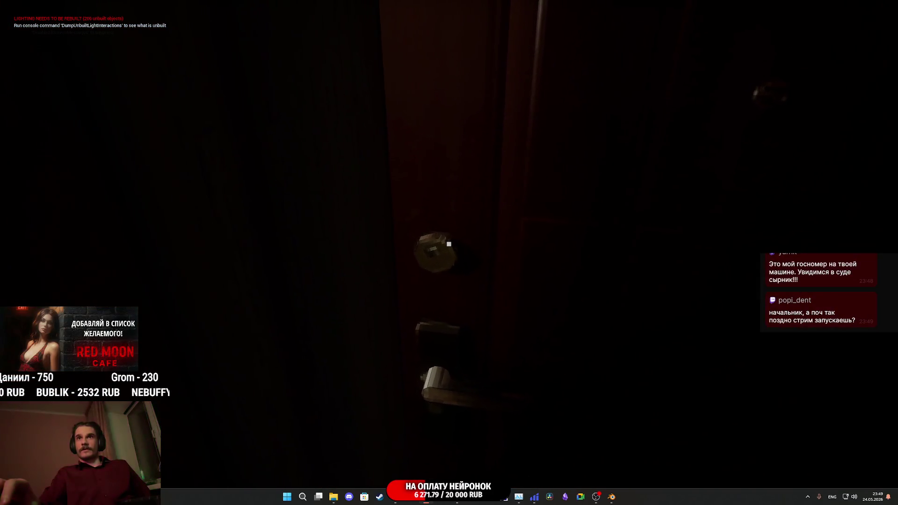
{"action": "key", "text": "w"}
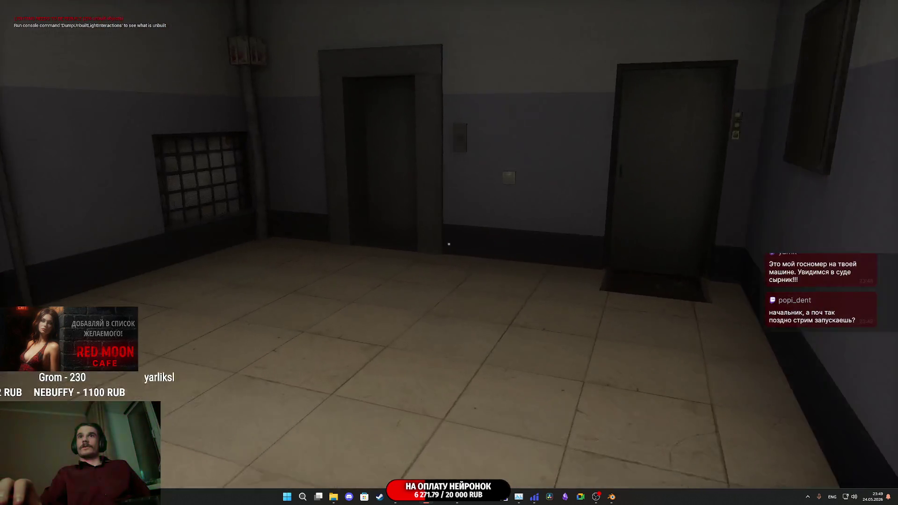
{"action": "key", "text": "w"}
{"action": "left_click", "coordinate": [449, 243]}
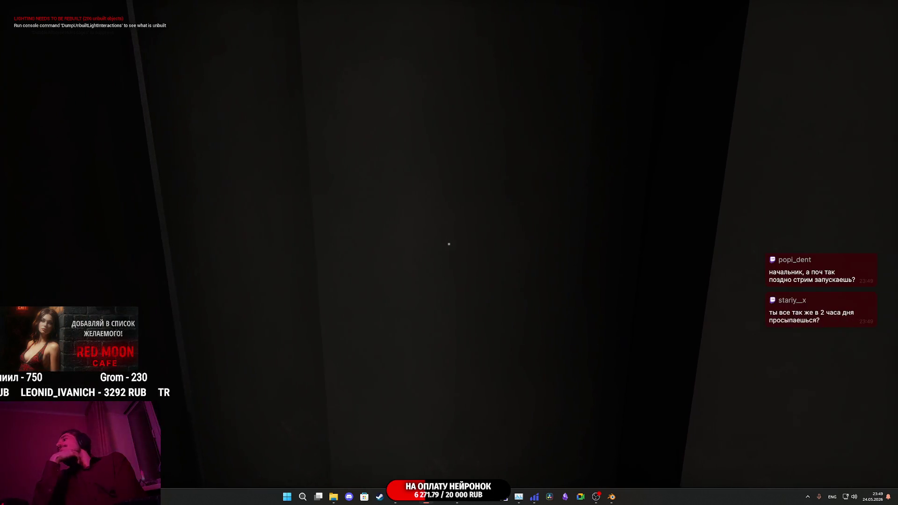
{"action": "key", "text": "e"}
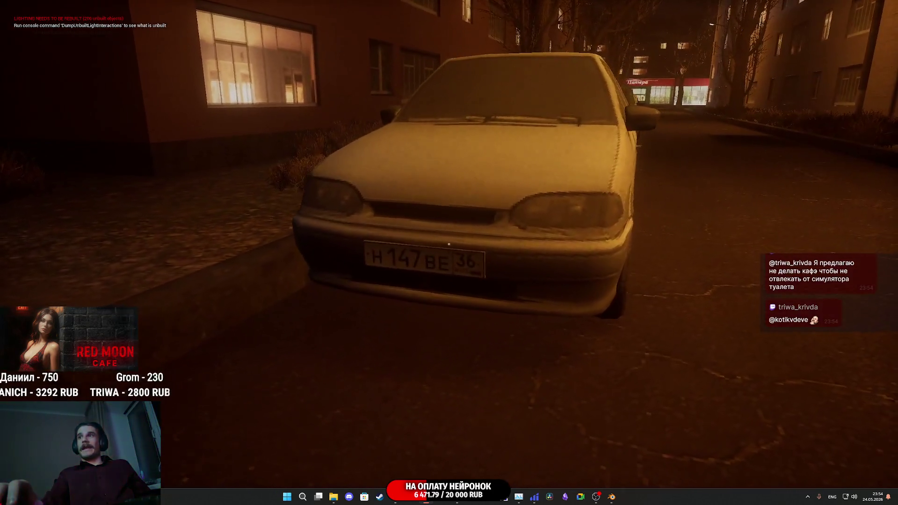
Stop the play session, leave fullscreen, and return to the 'lada granta размеры' Google results in Chrome
{"action": "key", "text": "Escape"}
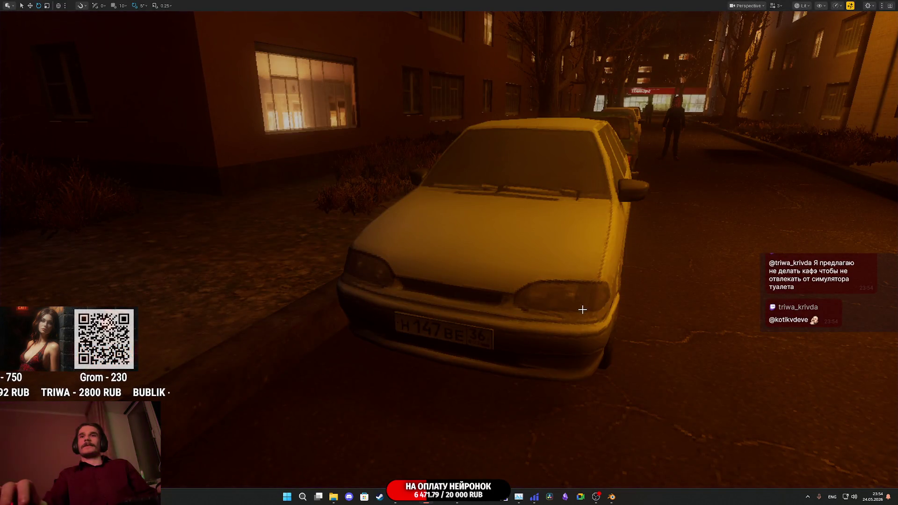
{"action": "key", "text": "F11"}
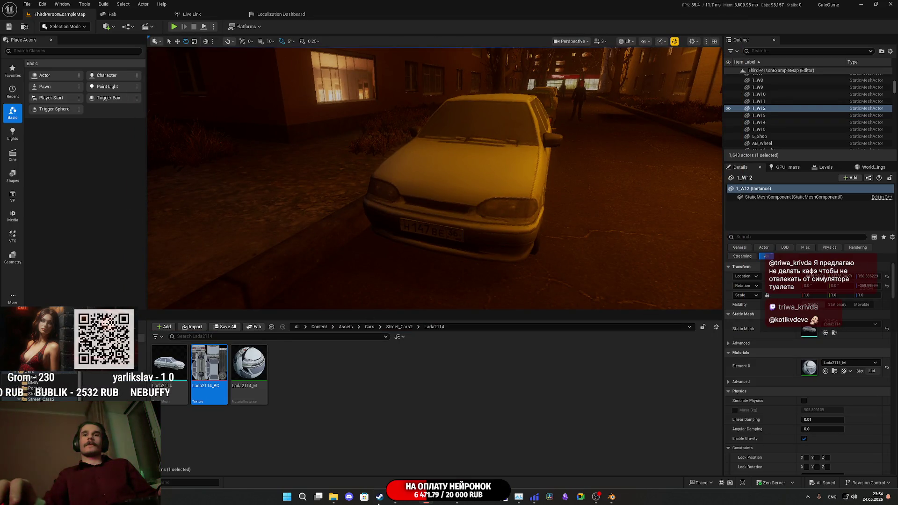
{"action": "left_click", "coordinate": [395, 480]}
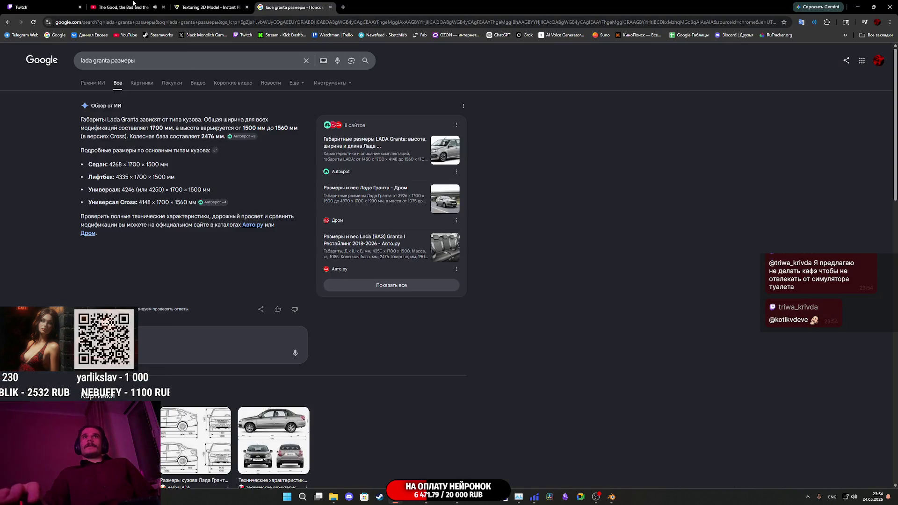
Switch to the Twitch stream manager tab, then to the YouTube Morricone theme video page
{"action": "left_click", "coordinate": [37, 7]}
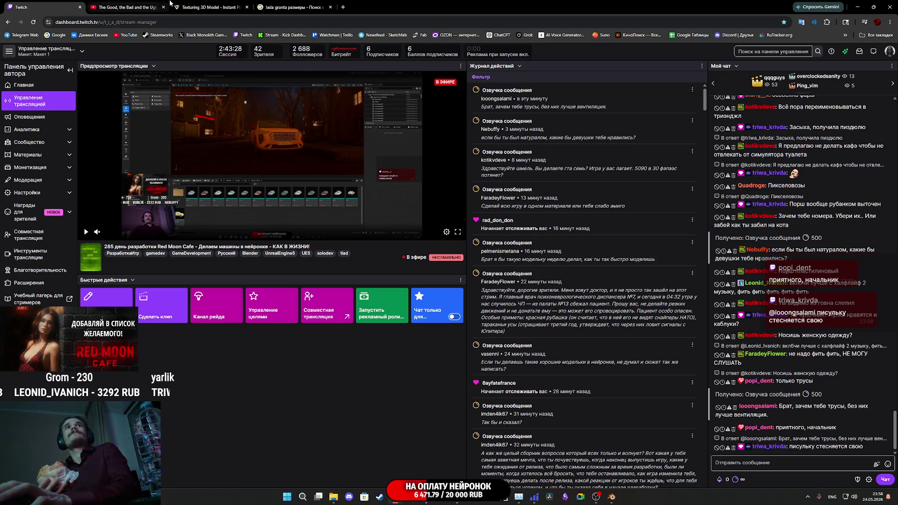
{"action": "left_click", "coordinate": [120, 5]}
Pause the Morricone theme and play 'Half-Life 2 - City 17 Ambience' in theater mode
{"action": "left_click", "coordinate": [212, 120]}
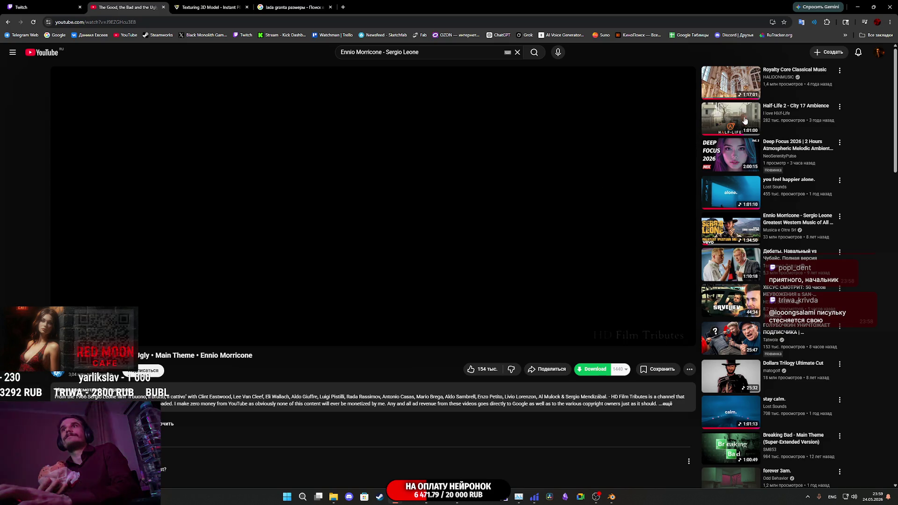
{"action": "left_click", "coordinate": [733, 127]}
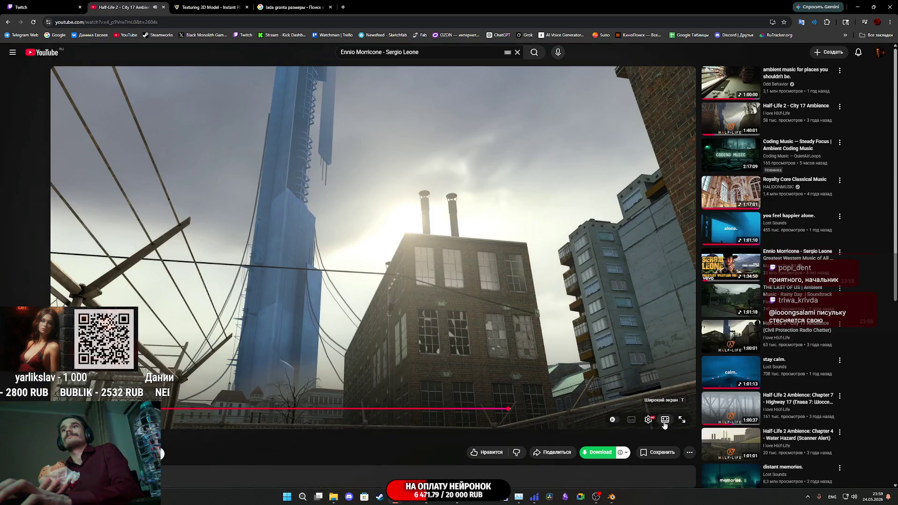
{"action": "left_click", "coordinate": [665, 420]}
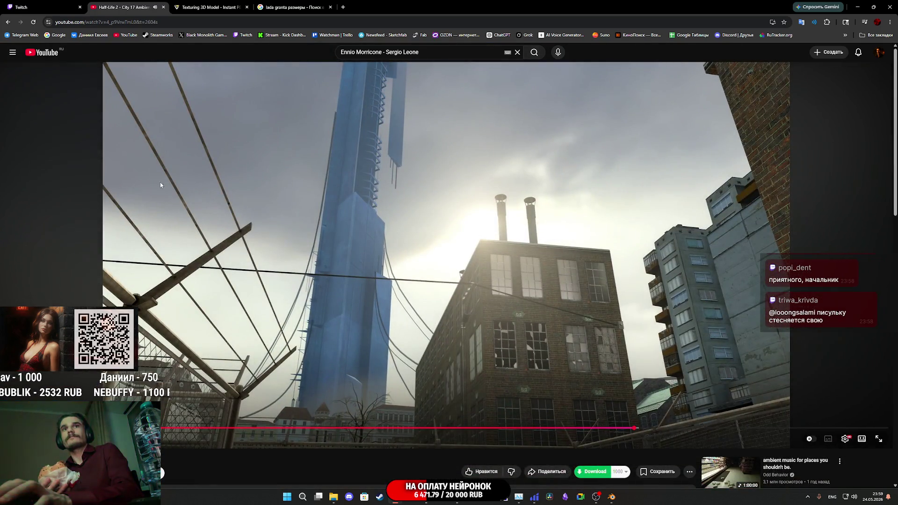
Switch over to the Twitch stream dashboard tab, leaving the ambience video playing
{"action": "left_click", "coordinate": [42, 7]}
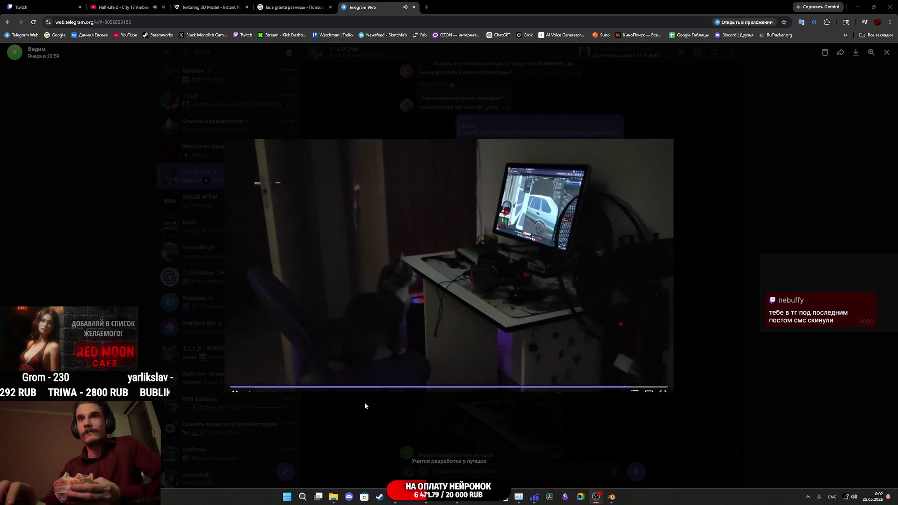
Close Telegram's video viewer and switch to the Tripo 3D texturing page showing the Lada
{"action": "left_click", "coordinate": [354, 417]}
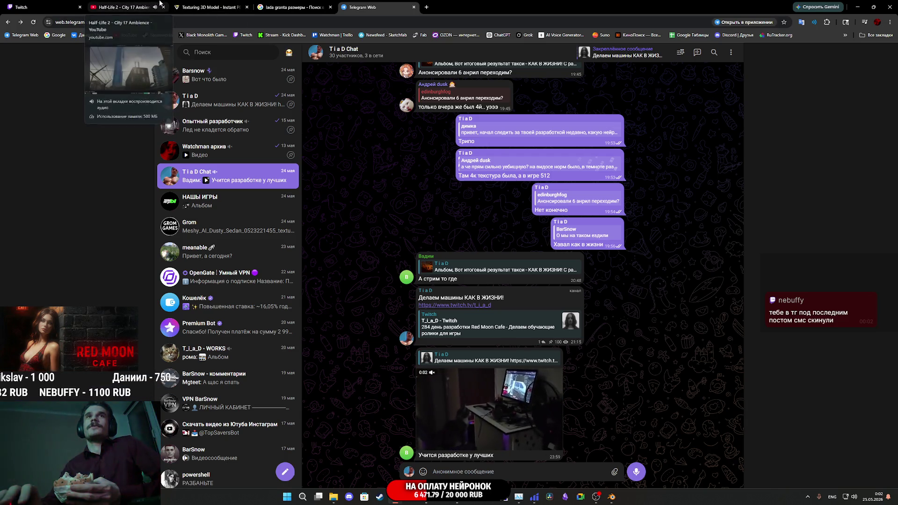
{"action": "left_click", "coordinate": [205, 3]}
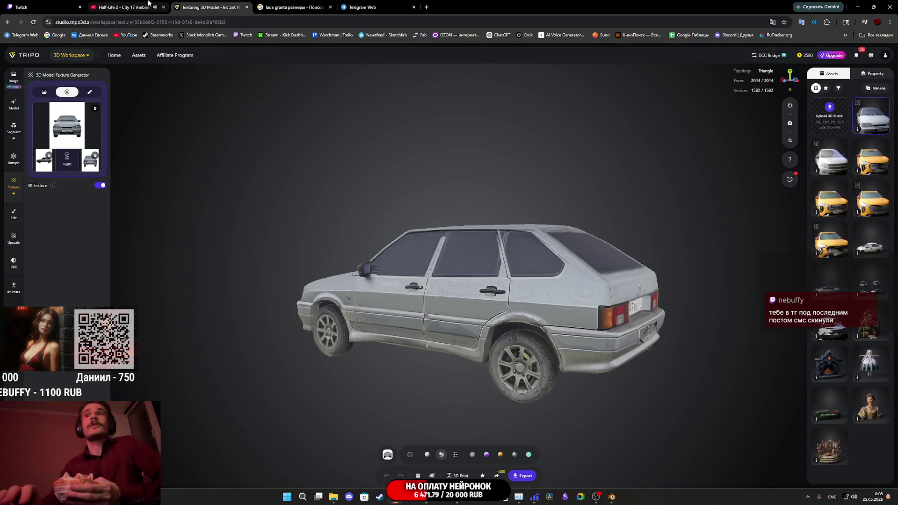
Return to the Twitch stream manager dashboard and close the Telegram Web tab
{"action": "left_click", "coordinate": [149, 3]}
{"action": "left_click", "coordinate": [28, 7]}
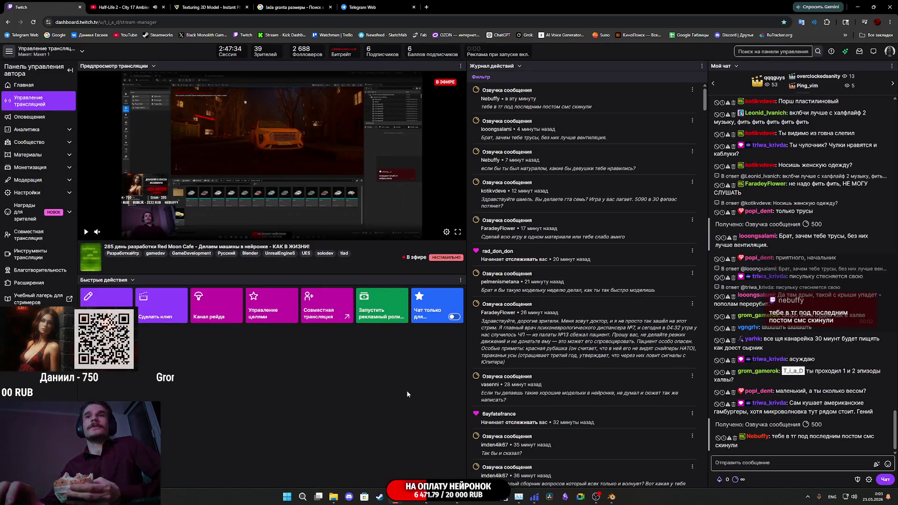
{"action": "left_click", "coordinate": [414, 7]}
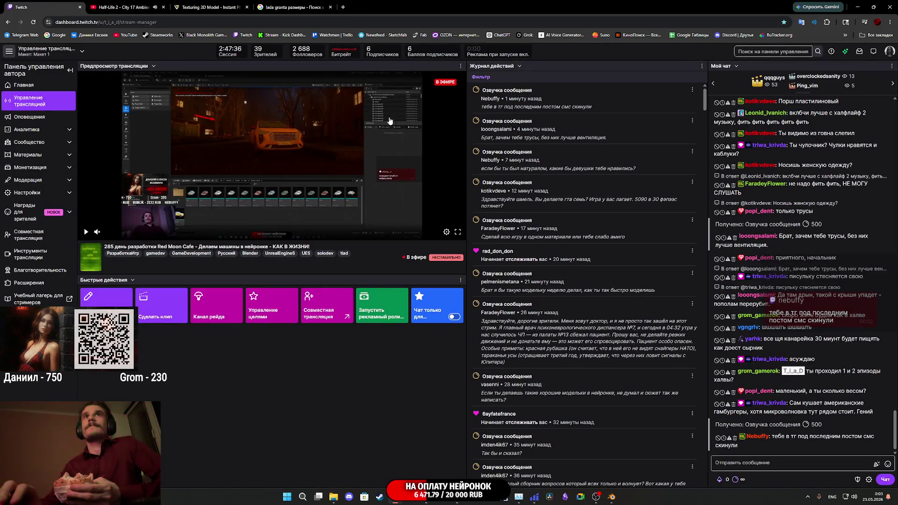
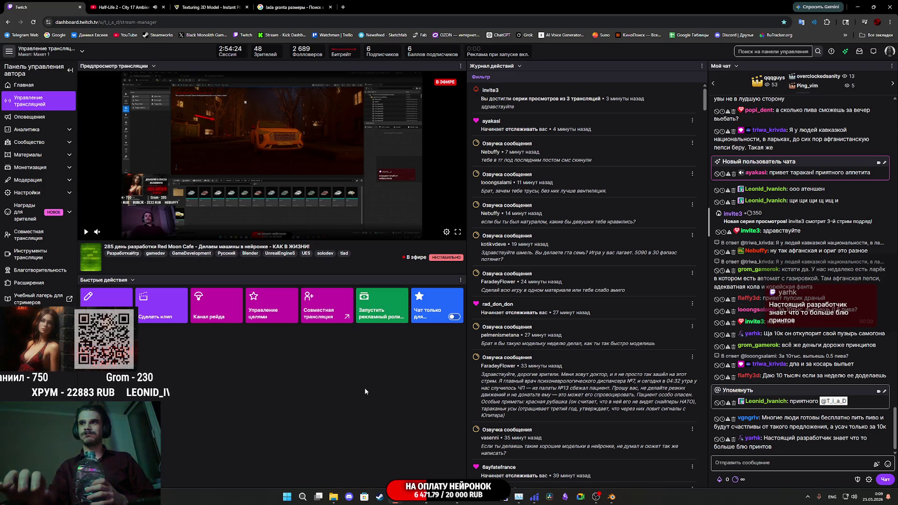
Bring the Steam game library window to the front from the taskbar
{"action": "left_click", "coordinate": [380, 497]}
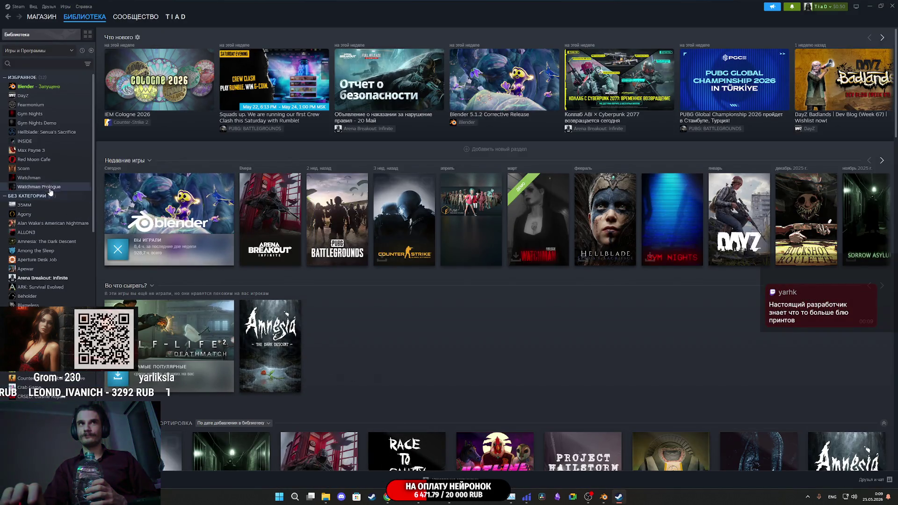
Open the Watchman store page in Steam and view a screenshot full-size
{"action": "left_click", "coordinate": [40, 182]}
{"action": "left_click", "coordinate": [121, 170]}
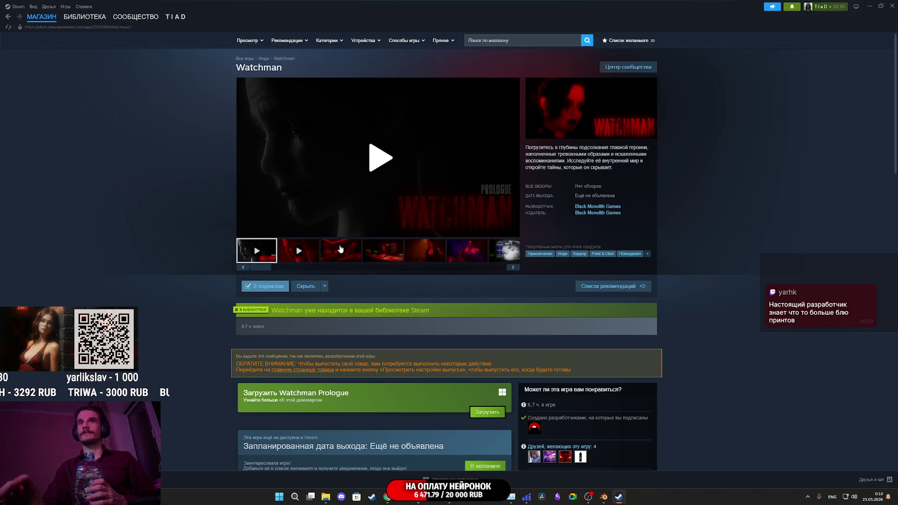
{"action": "left_click", "coordinate": [340, 249]}
{"action": "left_click", "coordinate": [400, 194]}
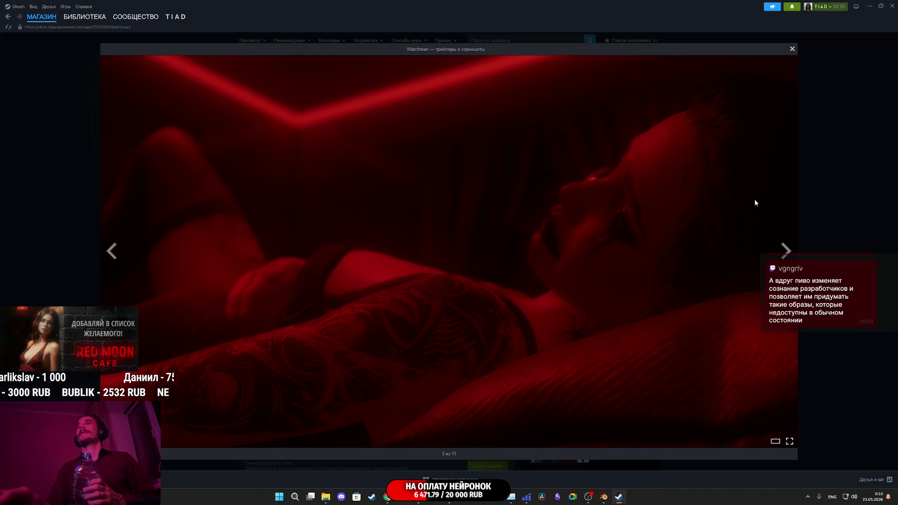
Page through the Watchman screenshots in the full-size viewer
{"action": "mouse_move", "coordinate": [886, 282]}
{"action": "left_mouse_down"}
{"action": "mouse_move", "coordinate": [468, 225]}
{"action": "mouse_move", "coordinate": [222, 203]}
{"action": "left_mouse_up"}
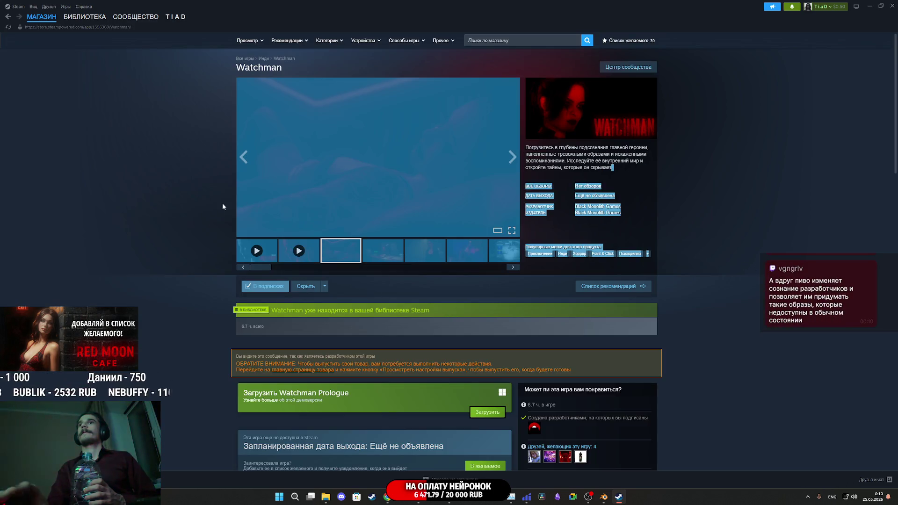
{"action": "left_click", "coordinate": [464, 188]}
{"action": "left_click", "coordinate": [850, 335]}
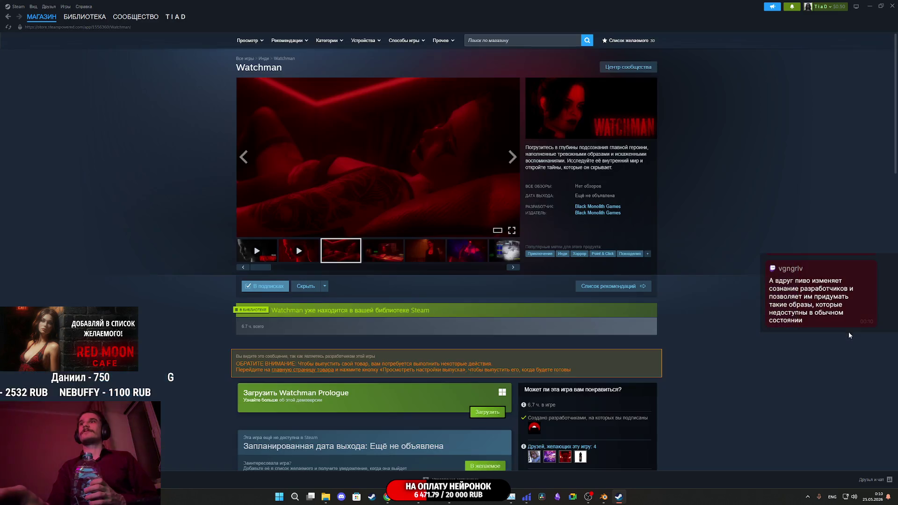
{"action": "left_click", "coordinate": [442, 182]}
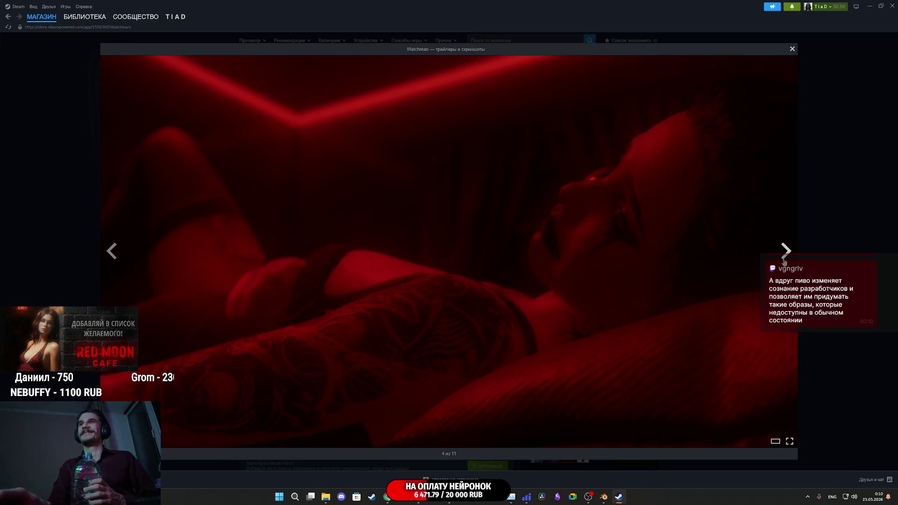
{"action": "left_click", "coordinate": [785, 259]}
{"action": "left_click", "coordinate": [785, 259]}
{"action": "left_click", "coordinate": [784, 260]}
{"action": "left_click", "coordinate": [784, 260]}
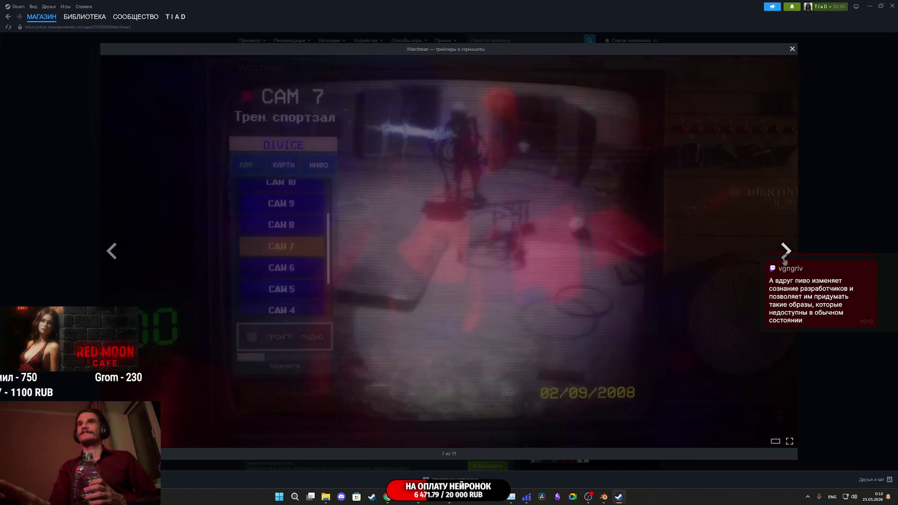
{"action": "left_click", "coordinate": [785, 259]}
Close the screenshot viewer, return to the Watchman library page, and close Steam
{"action": "key", "text": "Escape"}
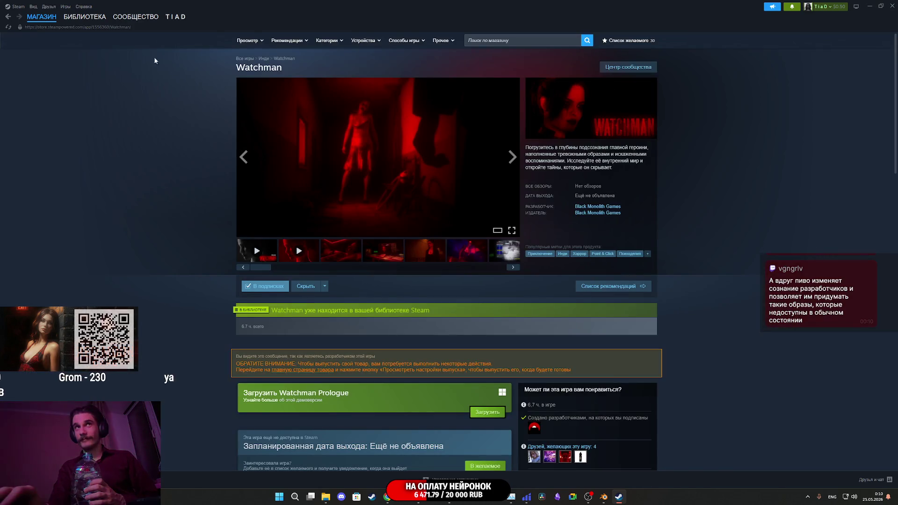
{"action": "left_click", "coordinate": [85, 17]}
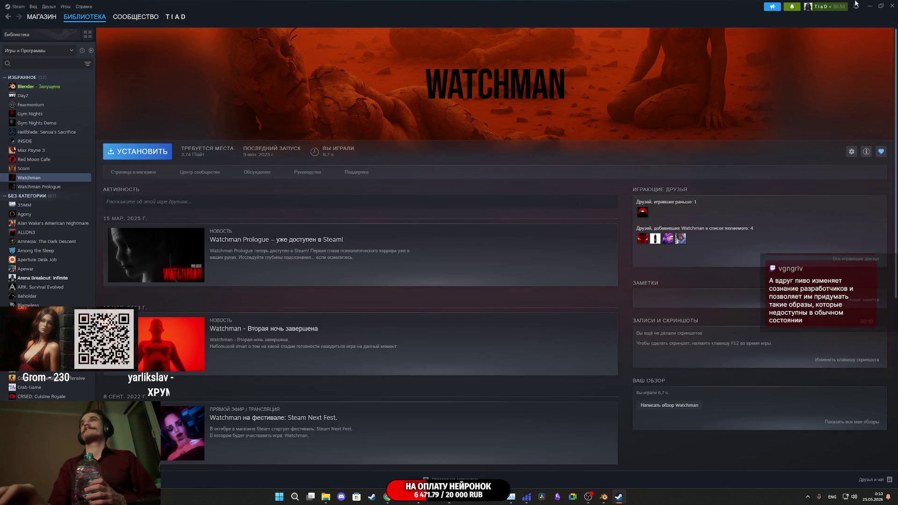
{"action": "left_click", "coordinate": [890, 6]}
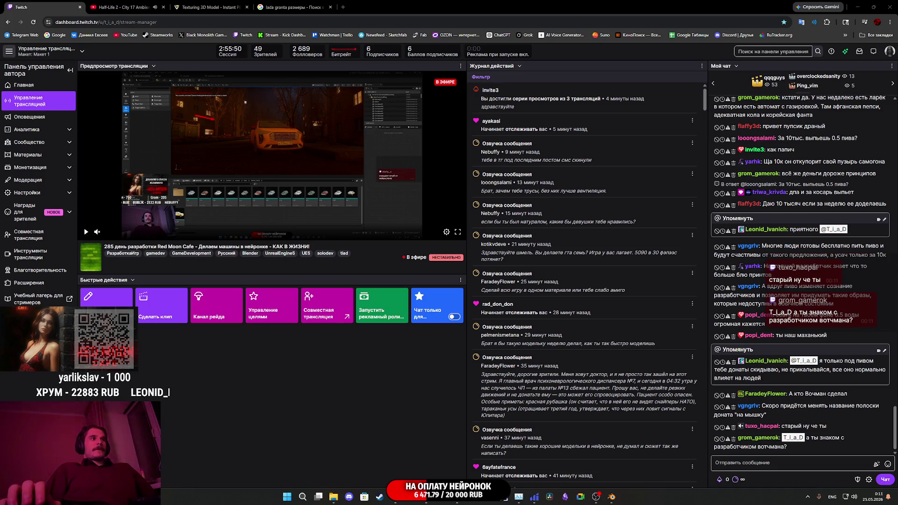
Switch to the Tripo 'Texturing 3D Model' tab and orbit the car to a front three-quarter view
{"action": "left_click", "coordinate": [213, 8]}
{"action": "left_click_drag", "start_coordinate": [437, 265], "coordinate": [450, 268]}
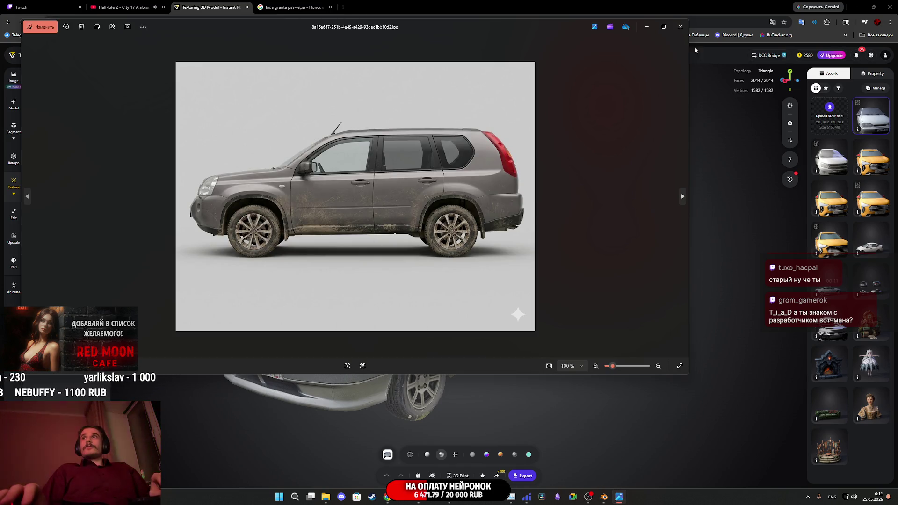
Flip through the car reference photos to the blue RU ZONE van, then close Photos
{"action": "left_click", "coordinate": [680, 27]}
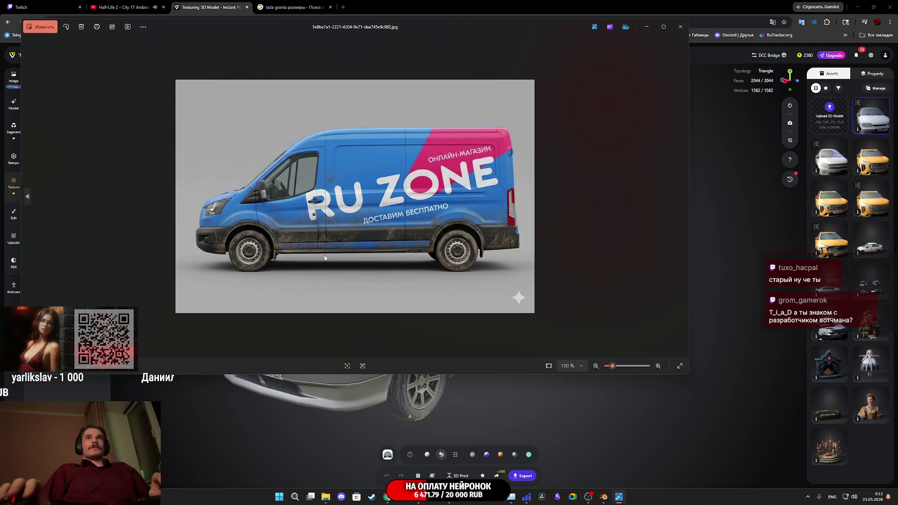
{"action": "key", "text": "Right"}
{"action": "key", "text": "Right"}
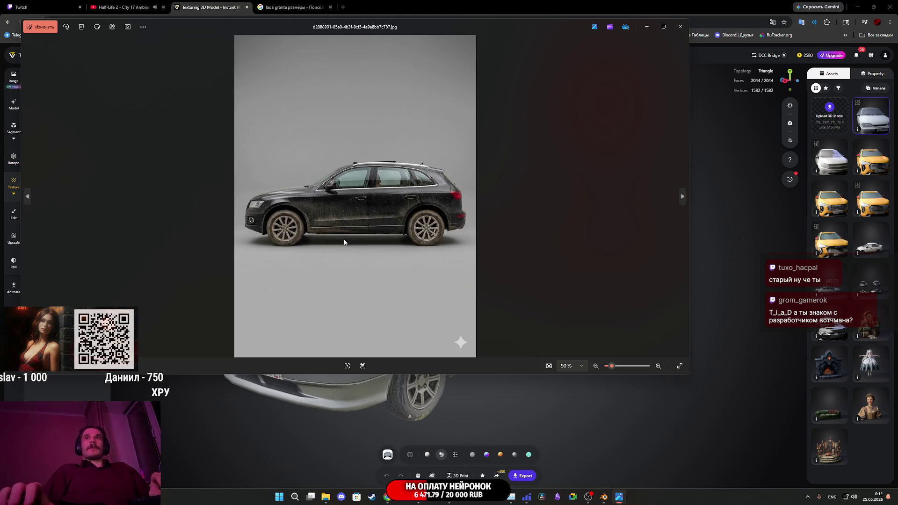
{"action": "key", "text": "Left"}
{"action": "key", "text": "Right"}
{"action": "key", "text": "Right"}
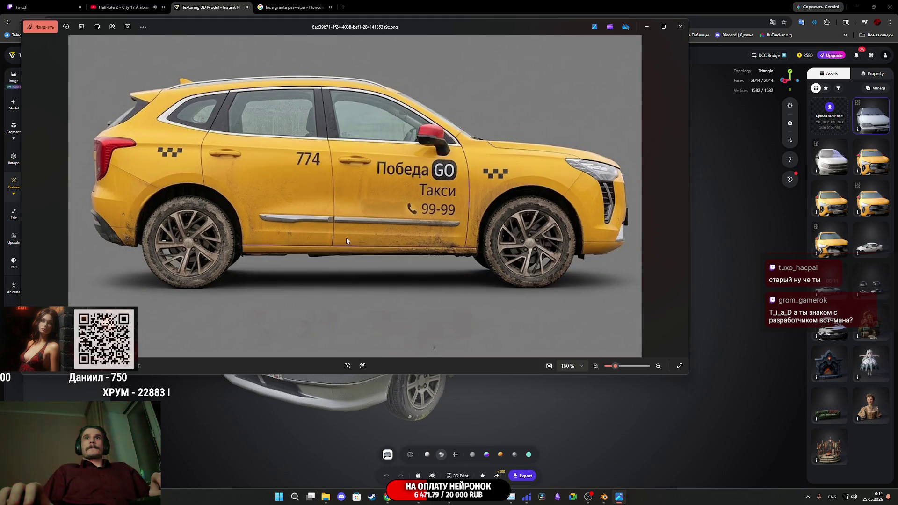
{"action": "key", "text": "Left"}
{"action": "key", "text": "Left"}
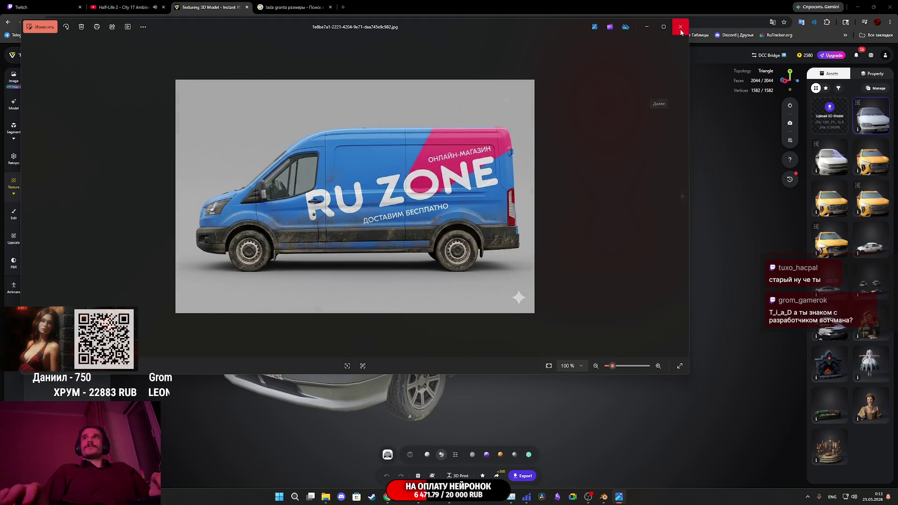
{"action": "left_click", "coordinate": [680, 27]}
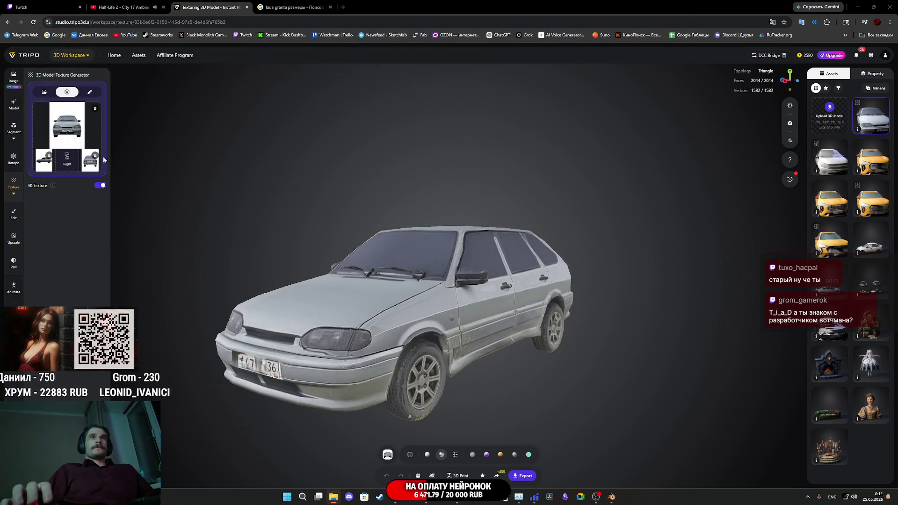
Remove the old left and front inputs and drop van photos into the Front, Left and Back slots
{"action": "left_click", "coordinate": [49, 156]}
{"action": "left_click", "coordinate": [95, 109]}
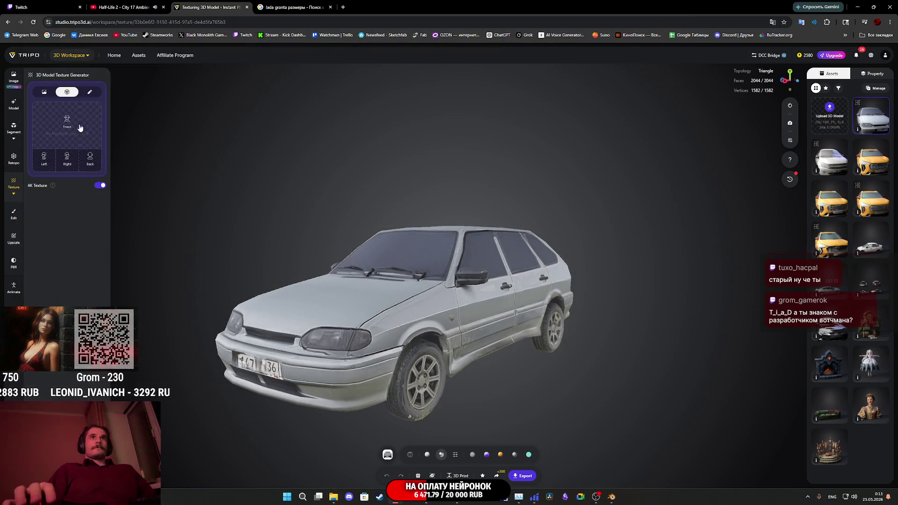
{"action": "left_click_drag", "start_coordinate": [187, 140], "coordinate": [52, 142]}
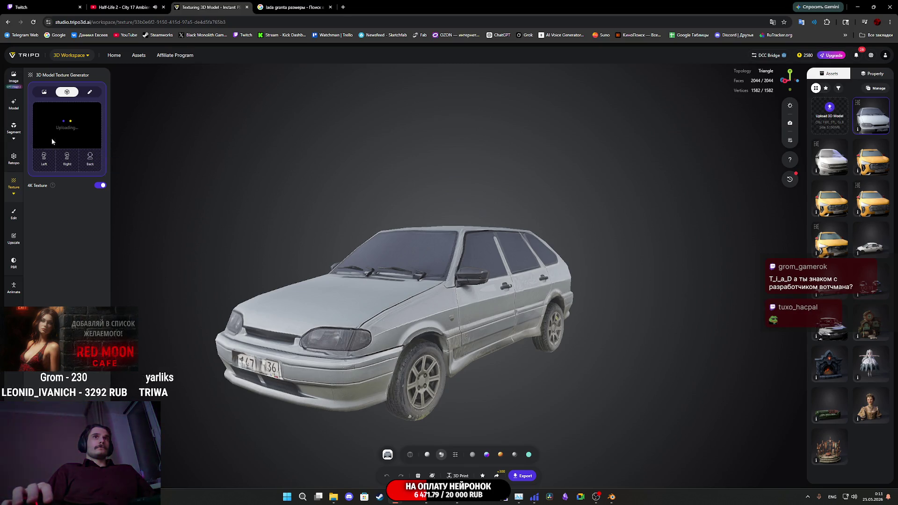
{"action": "mouse_move", "coordinate": [14, 206]}
{"action": "left_mouse_down"}
{"action": "mouse_move", "coordinate": [64, 176]}
{"action": "mouse_move", "coordinate": [44, 159]}
{"action": "left_mouse_up"}
{"action": "mouse_move", "coordinate": [0, 196]}
{"action": "left_mouse_down"}
{"action": "mouse_move", "coordinate": [94, 179]}
{"action": "mouse_move", "coordinate": [95, 158]}
{"action": "left_mouse_up"}
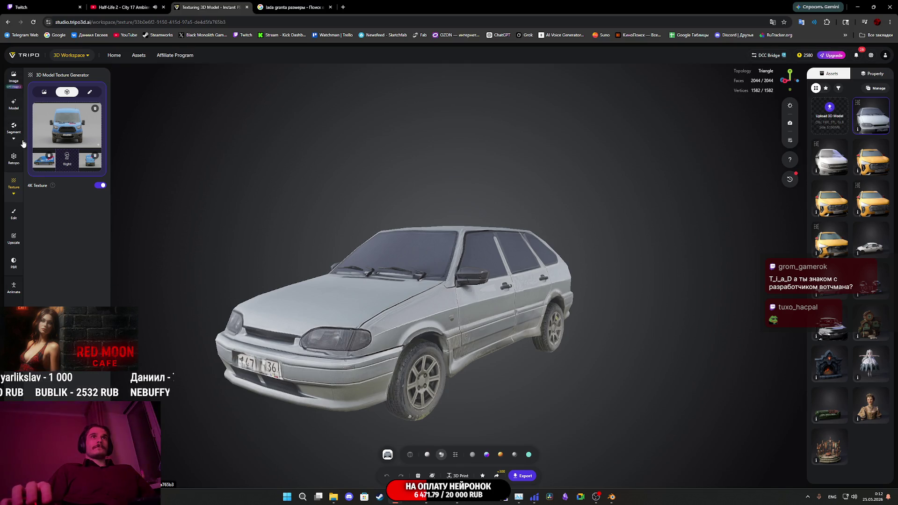
Start a new model, clear its old images, and load the van photos as Front, Left, Back
{"action": "left_click", "coordinate": [16, 128]}
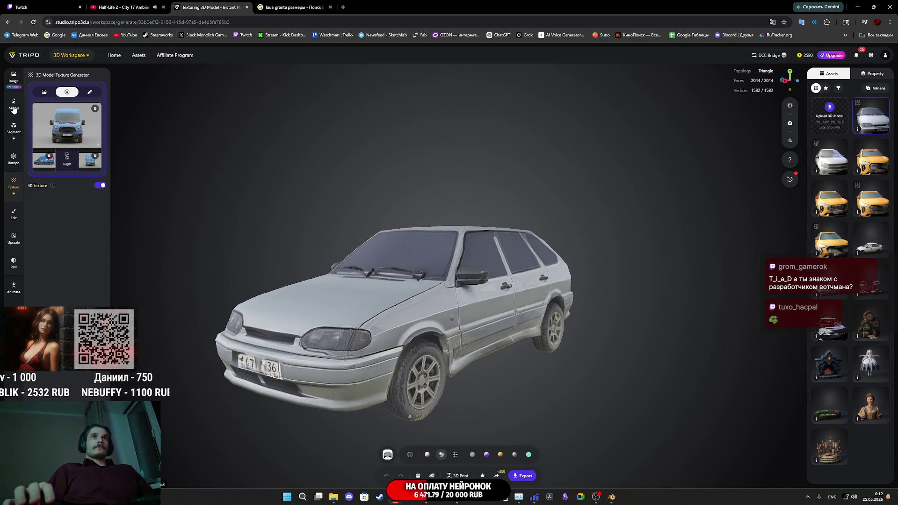
{"action": "left_click", "coordinate": [95, 124]}
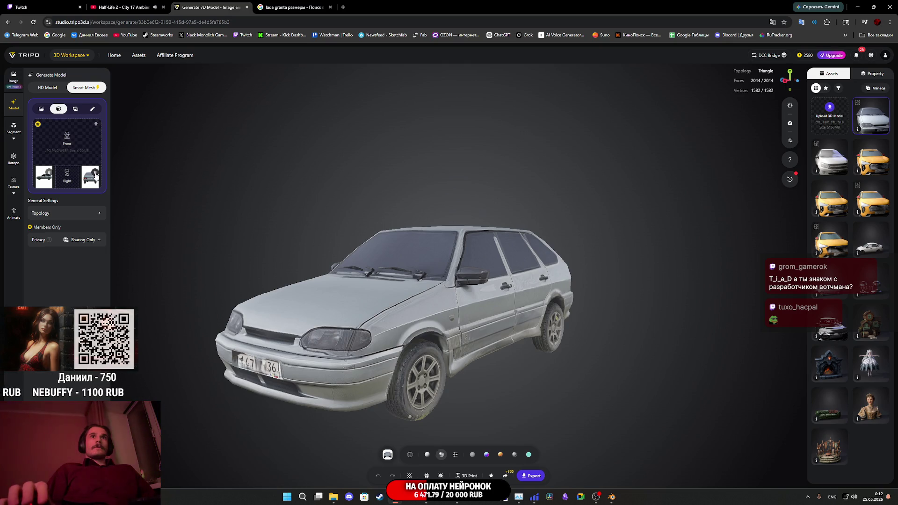
{"action": "left_click", "coordinate": [95, 171]}
{"action": "left_click", "coordinate": [49, 172]}
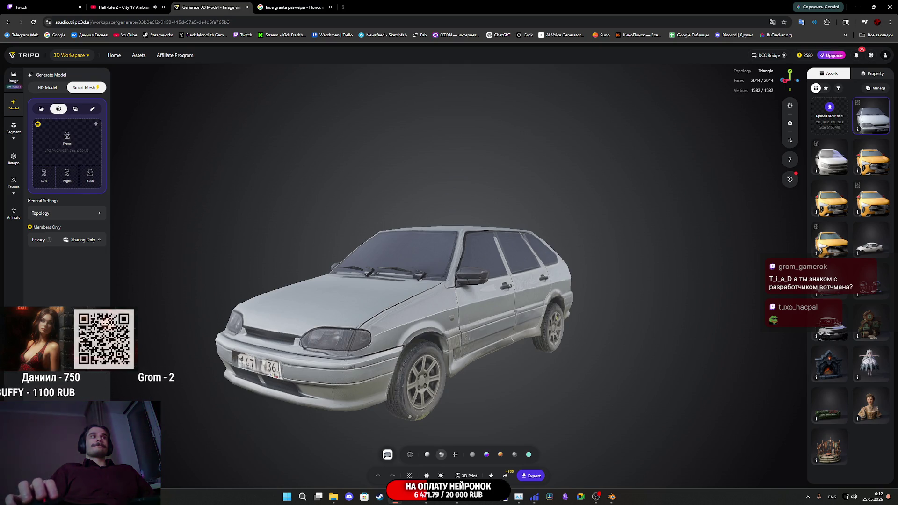
{"action": "mouse_move", "coordinate": [10, 211]}
{"action": "left_mouse_down"}
{"action": "mouse_move", "coordinate": [86, 182]}
{"action": "mouse_move", "coordinate": [67, 140]}
{"action": "left_mouse_up"}
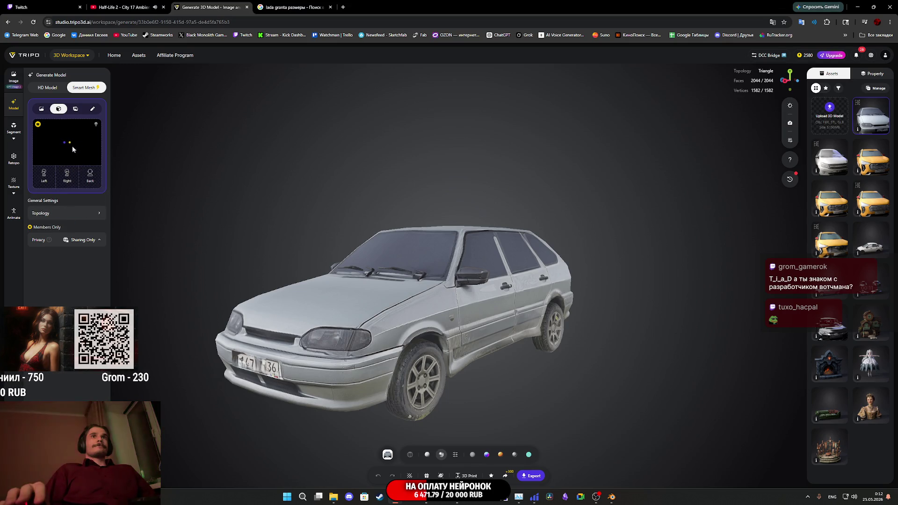
{"action": "mouse_move", "coordinate": [9, 211]}
{"action": "left_mouse_down"}
{"action": "mouse_move", "coordinate": [50, 202]}
{"action": "mouse_move", "coordinate": [42, 161]}
{"action": "mouse_move", "coordinate": [44, 177]}
{"action": "left_mouse_up"}
{"action": "left_click_drag", "start_coordinate": [10, 211], "coordinate": [94, 177]}
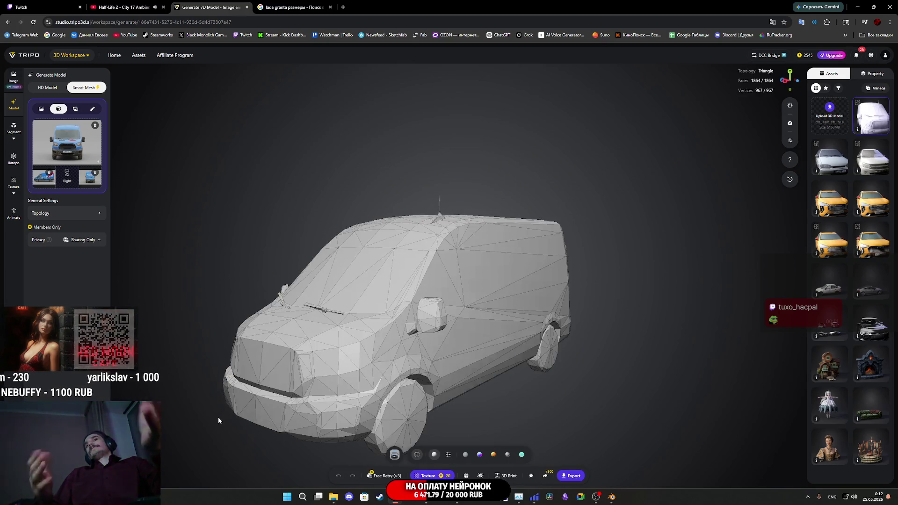
Orbit and zoom around the grey 1864-face van mesh, then open the Texture generator
{"action": "mouse_move", "coordinate": [465, 345]}
{"action": "left_mouse_down"}
{"action": "mouse_move", "coordinate": [482, 327]}
{"action": "mouse_move", "coordinate": [531, 315]}
{"action": "mouse_move", "coordinate": [507, 255]}
{"action": "mouse_move", "coordinate": [502, 273]}
{"action": "mouse_move", "coordinate": [465, 307]}
{"action": "mouse_move", "coordinate": [467, 300]}
{"action": "mouse_move", "coordinate": [478, 326]}
{"action": "left_mouse_up"}
{"action": "scroll", "coordinate": [478, 326], "scroll_direction": "up", "scroll_amount": 3}
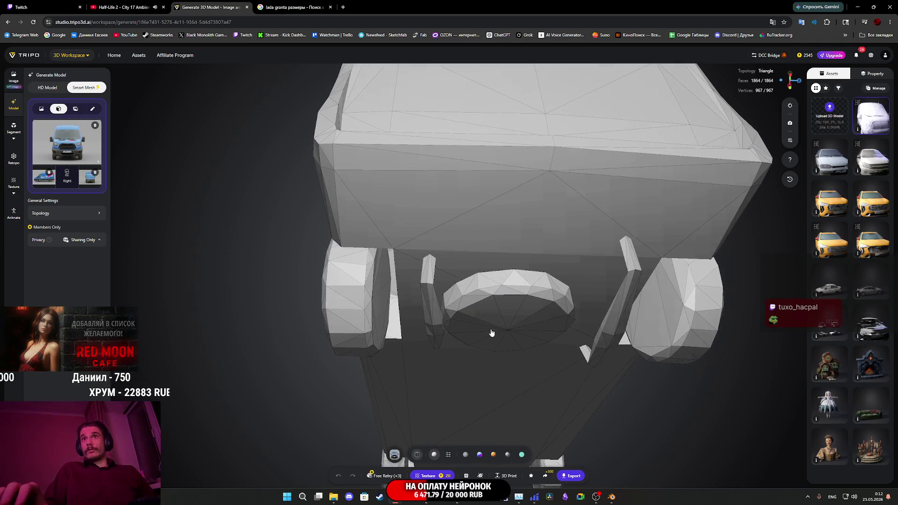
{"action": "mouse_move", "coordinate": [499, 357]}
{"action": "left_mouse_down"}
{"action": "mouse_move", "coordinate": [453, 366]}
{"action": "mouse_move", "coordinate": [473, 345]}
{"action": "mouse_move", "coordinate": [401, 317]}
{"action": "mouse_move", "coordinate": [437, 297]}
{"action": "mouse_move", "coordinate": [451, 327]}
{"action": "mouse_move", "coordinate": [436, 385]}
{"action": "mouse_move", "coordinate": [459, 337]}
{"action": "mouse_move", "coordinate": [468, 357]}
{"action": "mouse_move", "coordinate": [430, 394]}
{"action": "mouse_move", "coordinate": [530, 417]}
{"action": "mouse_move", "coordinate": [496, 421]}
{"action": "mouse_move", "coordinate": [510, 435]}
{"action": "mouse_move", "coordinate": [527, 434]}
{"action": "mouse_move", "coordinate": [504, 416]}
{"action": "mouse_move", "coordinate": [644, 420]}
{"action": "mouse_move", "coordinate": [683, 409]}
{"action": "mouse_move", "coordinate": [676, 391]}
{"action": "mouse_move", "coordinate": [710, 361]}
{"action": "mouse_move", "coordinate": [700, 347]}
{"action": "mouse_move", "coordinate": [676, 369]}
{"action": "mouse_move", "coordinate": [552, 401]}
{"action": "left_mouse_up"}
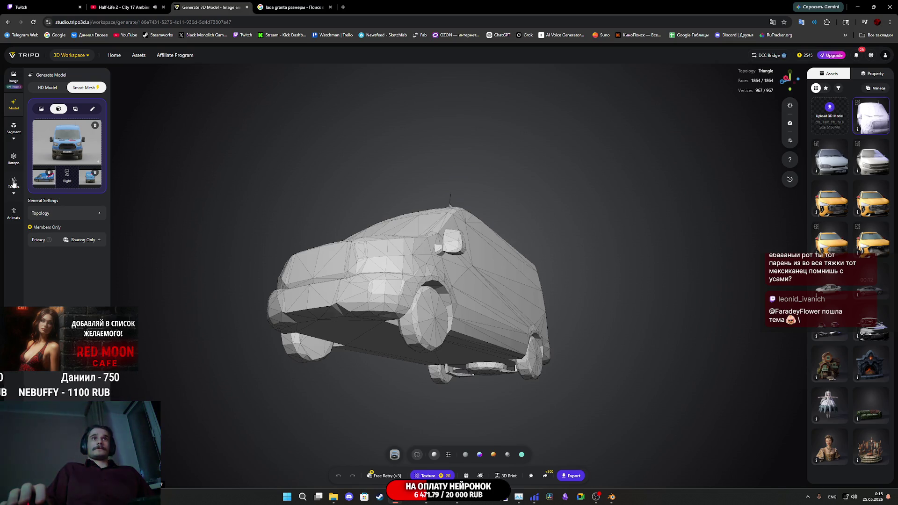
{"action": "left_click", "coordinate": [14, 182]}
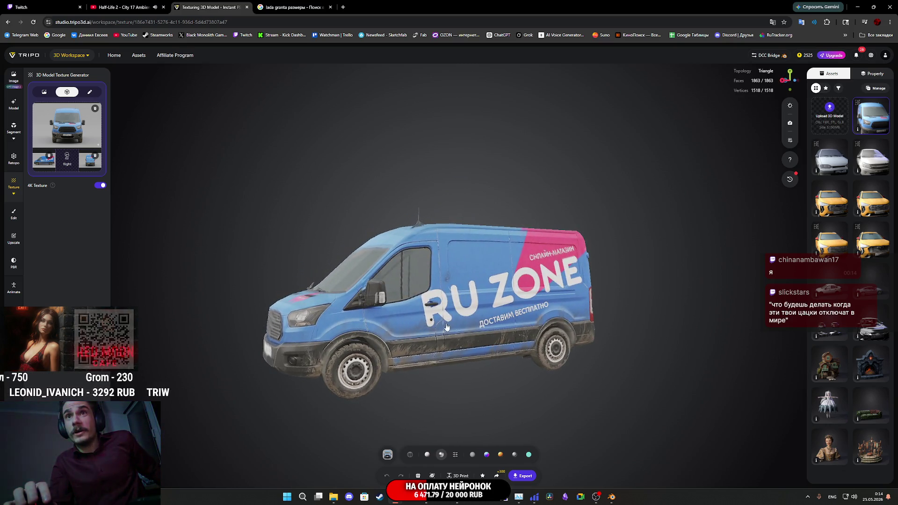
Inspect the textured van's sides, rear and roof, close the front photo, and set Smooth shading
{"action": "left_click_drag", "start_coordinate": [514, 330], "coordinate": [199, 326]}
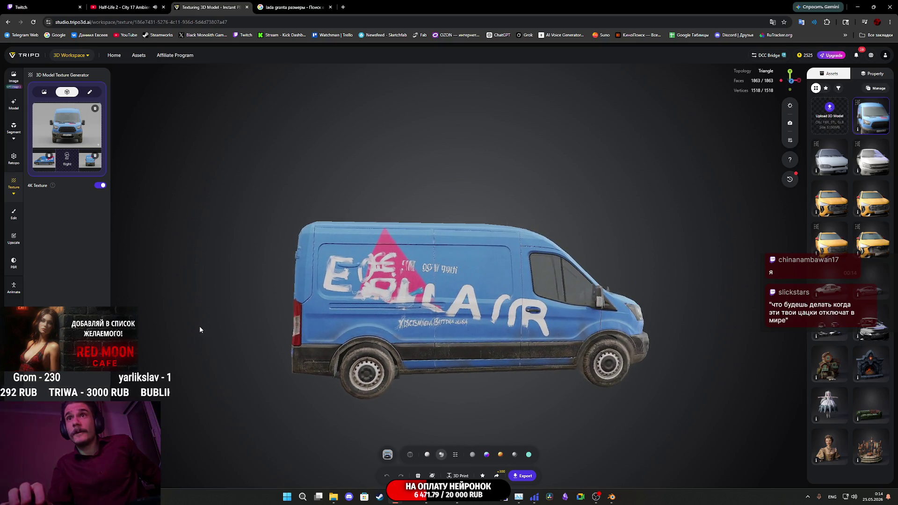
{"action": "mouse_move", "coordinate": [488, 336]}
{"action": "left_mouse_down"}
{"action": "mouse_move", "coordinate": [538, 323]}
{"action": "mouse_move", "coordinate": [655, 335]}
{"action": "mouse_move", "coordinate": [723, 321]}
{"action": "left_mouse_up"}
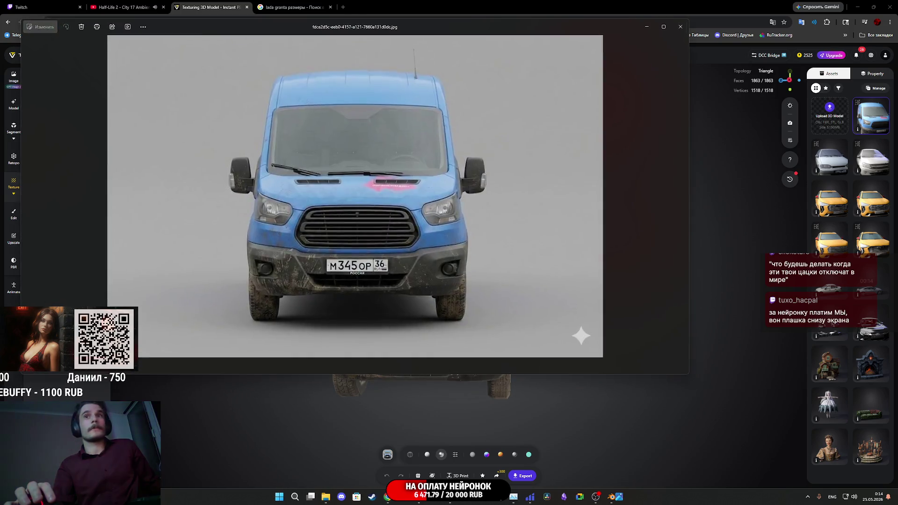
{"action": "left_click", "coordinate": [682, 26]}
{"action": "mouse_move", "coordinate": [517, 233]}
{"action": "left_mouse_down"}
{"action": "mouse_move", "coordinate": [426, 367]}
{"action": "mouse_move", "coordinate": [379, 337]}
{"action": "mouse_move", "coordinate": [303, 314]}
{"action": "mouse_move", "coordinate": [266, 319]}
{"action": "mouse_move", "coordinate": [282, 249]}
{"action": "mouse_move", "coordinate": [253, 296]}
{"action": "mouse_move", "coordinate": [263, 305]}
{"action": "mouse_move", "coordinate": [248, 311]}
{"action": "mouse_move", "coordinate": [327, 293]}
{"action": "mouse_move", "coordinate": [528, 304]}
{"action": "mouse_move", "coordinate": [578, 291]}
{"action": "mouse_move", "coordinate": [538, 292]}
{"action": "mouse_move", "coordinate": [591, 283]}
{"action": "mouse_move", "coordinate": [664, 293]}
{"action": "mouse_move", "coordinate": [622, 302]}
{"action": "left_mouse_up"}
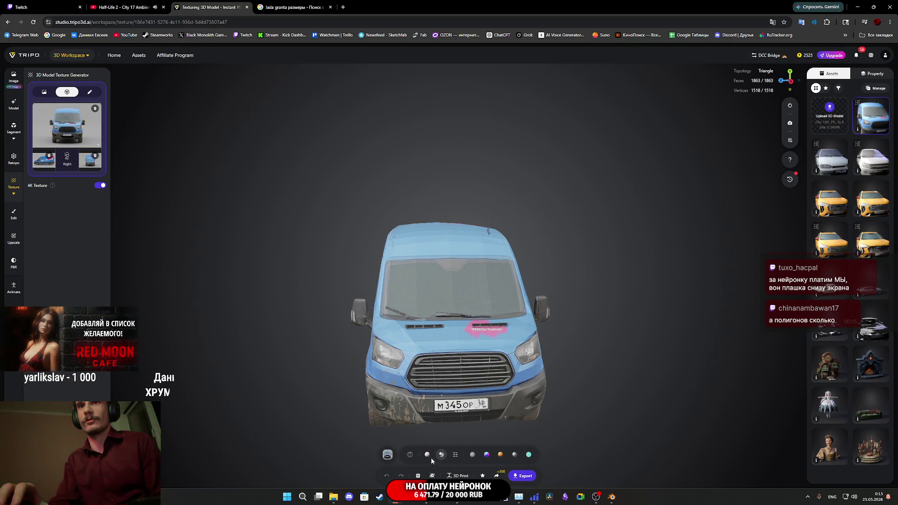
{"action": "left_click", "coordinate": [455, 456]}
{"action": "left_click", "coordinate": [473, 436]}
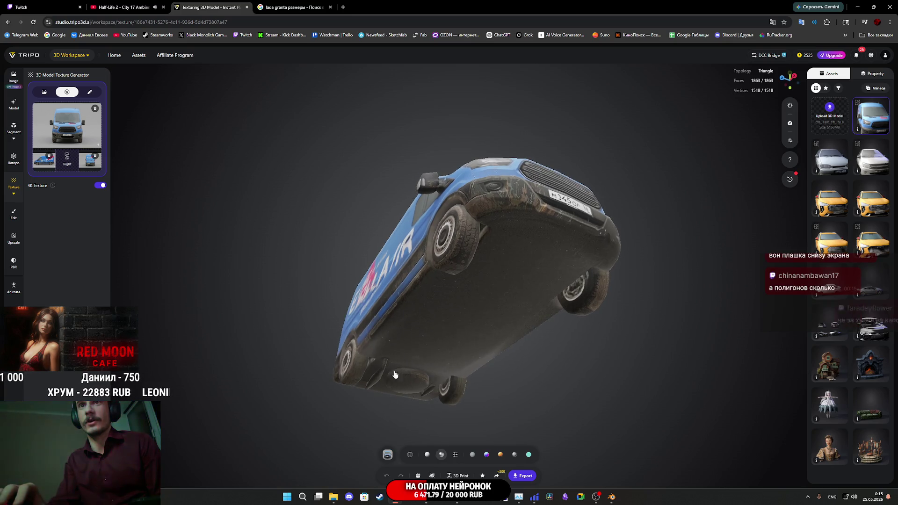